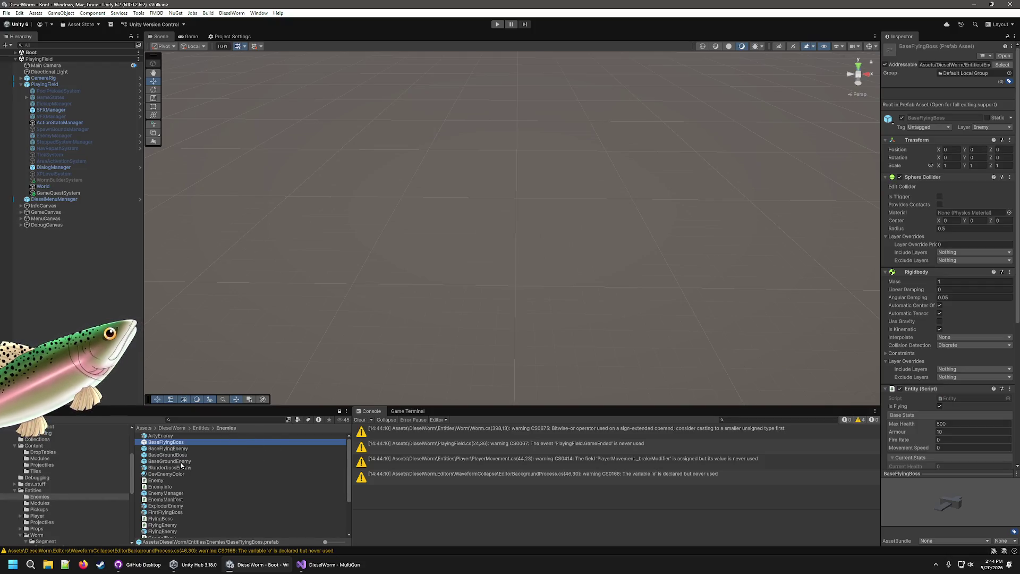
- Duplicate the BaseFlyingBoss prefab and rename the copy MultiGunFlyingBoss
key("ctrl+d")
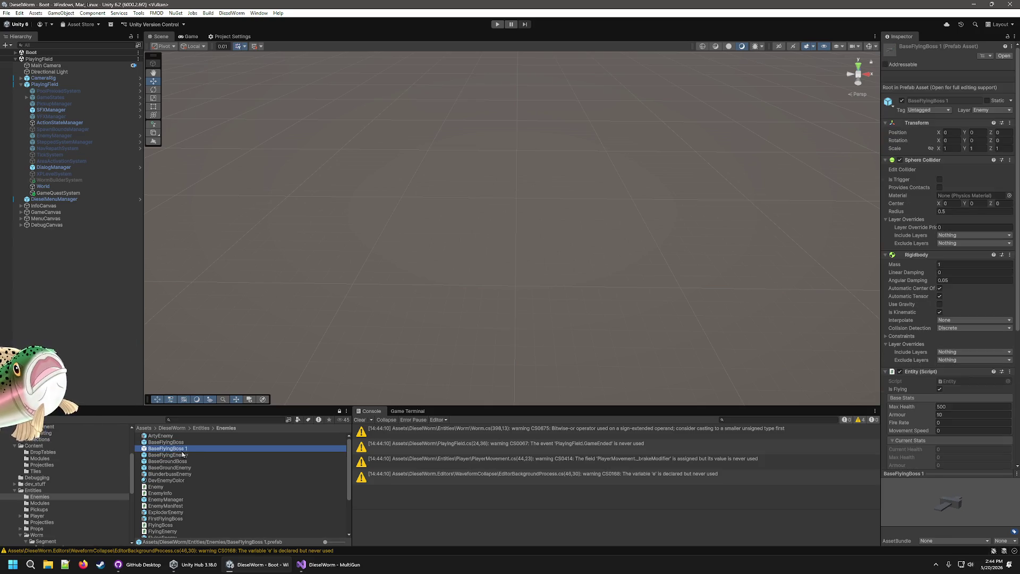
right_click(180, 451)
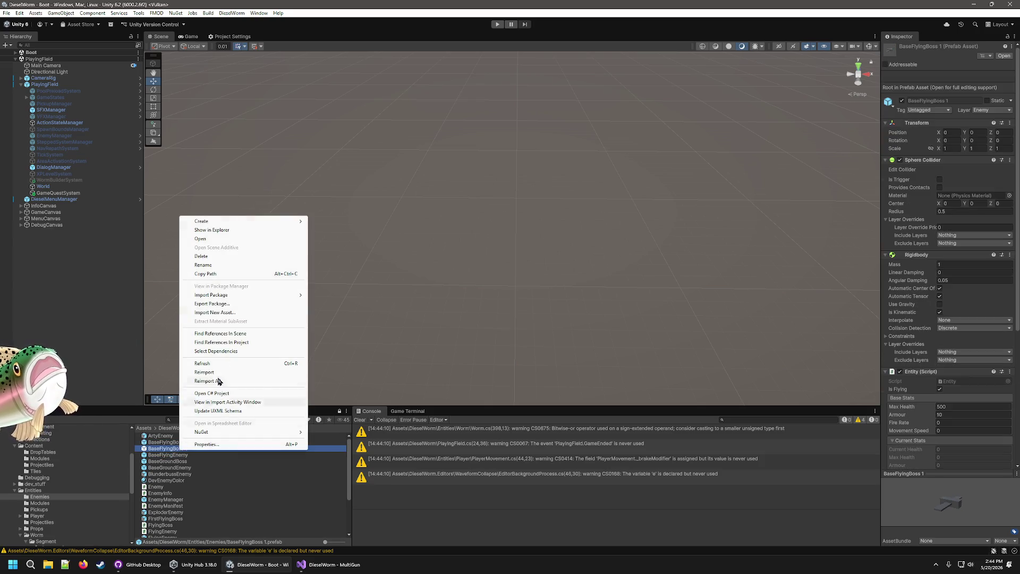
left_click(223, 264)
key("End")
key("BackSpace")
key("BackSpace")
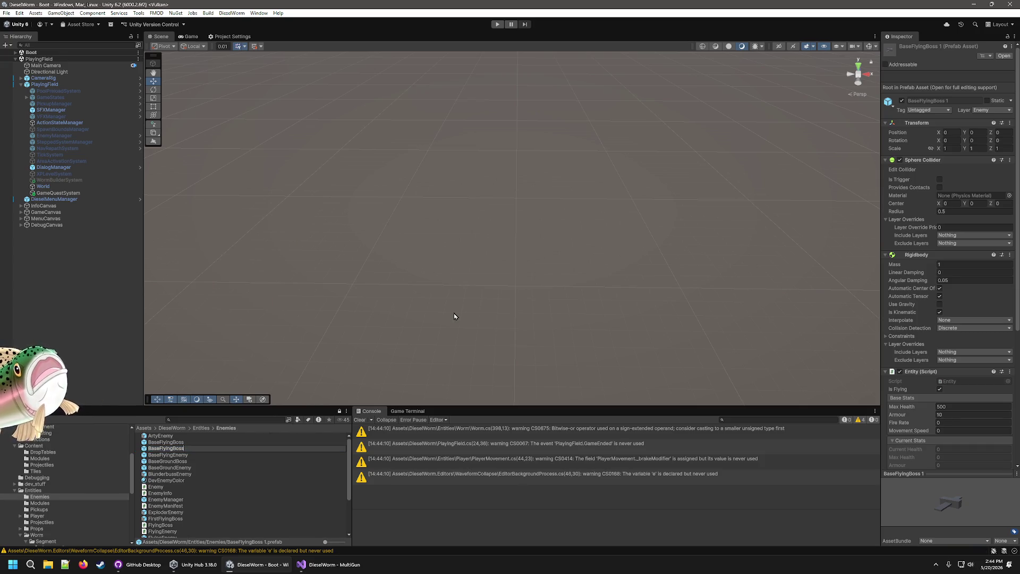
key("BackSpace")
key("BackSpace")
key("BackSpace")
type("MultiGun")
key("Return")
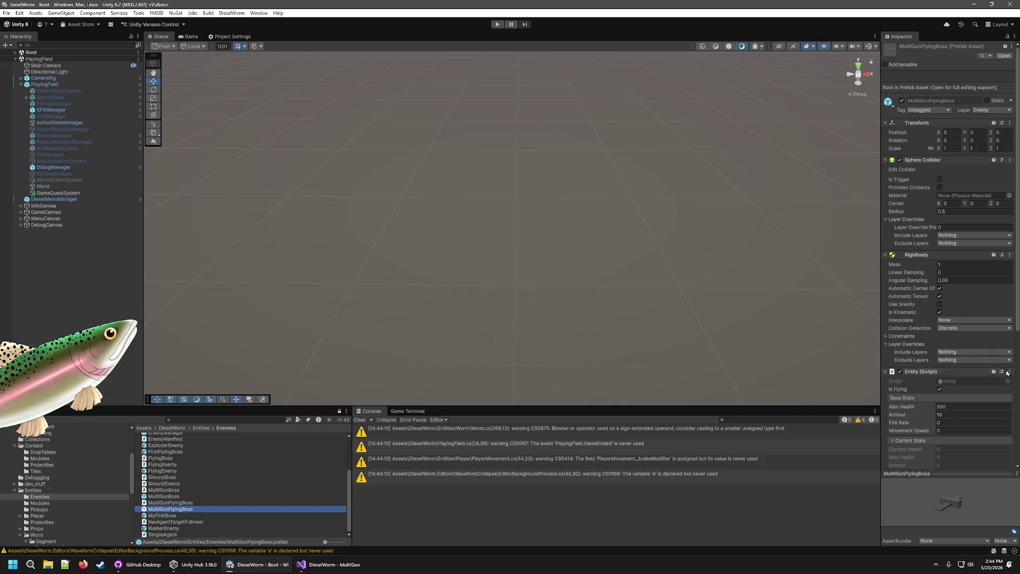
- Swap the Flying Boss script for Multi Gun Flying Boss above Poolable Object, then open the prefab
scroll(1018, 381, "down", 5)
left_click(1010, 339)
left_click(983, 361)
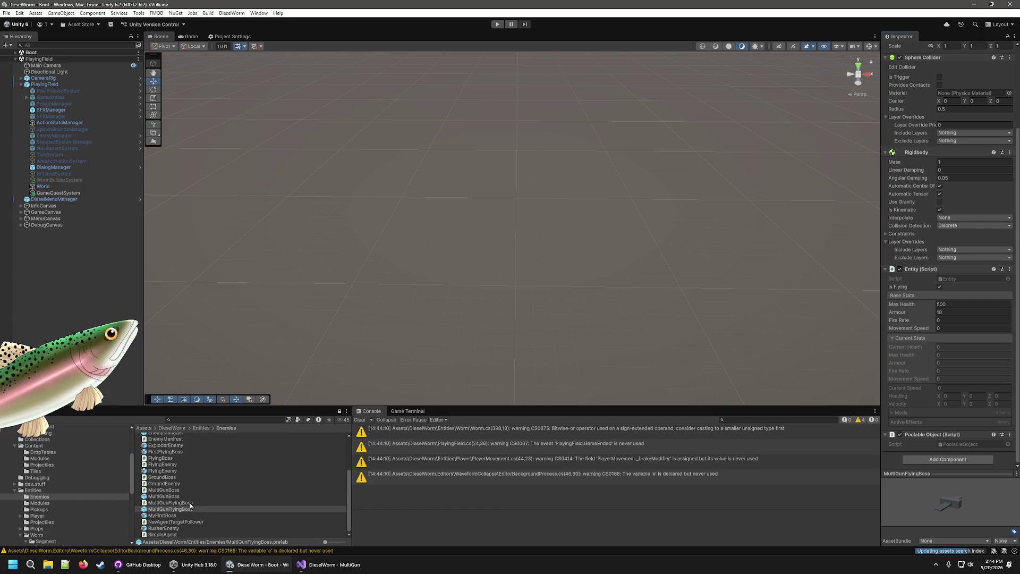
left_click_drag(918, 449, 914, 451)
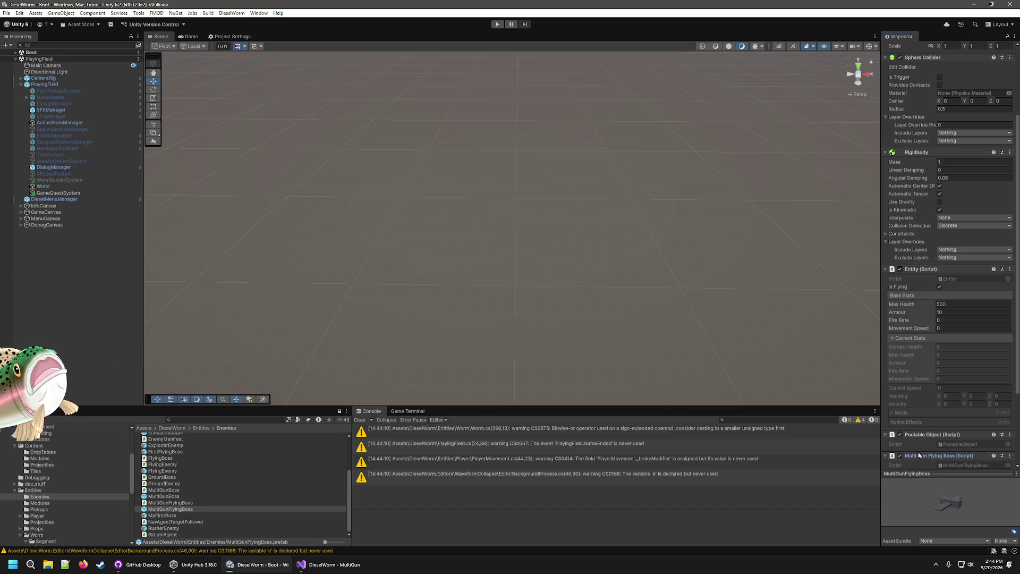
left_click_drag(921, 428, 921, 428)
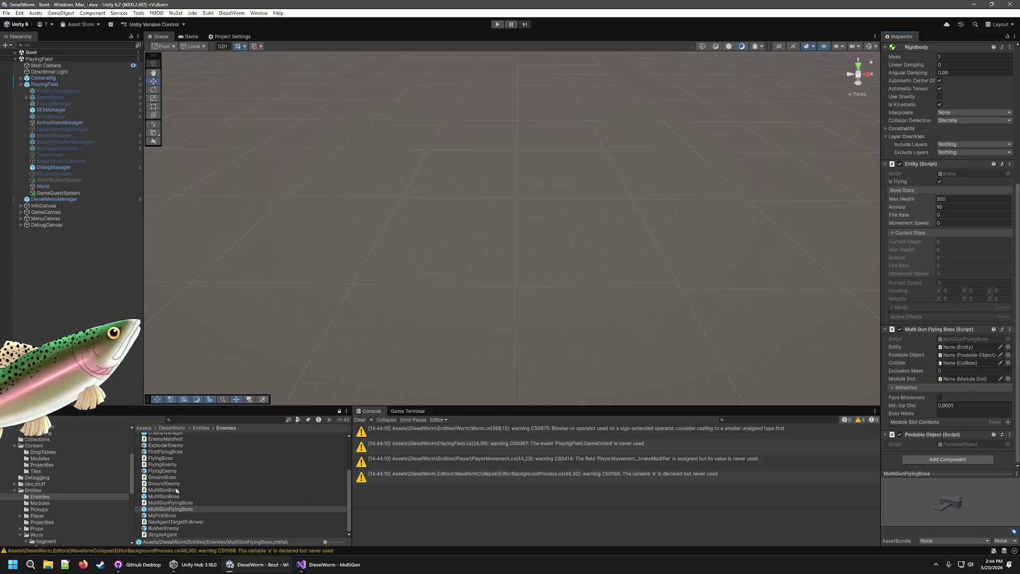
double_click(182, 509)
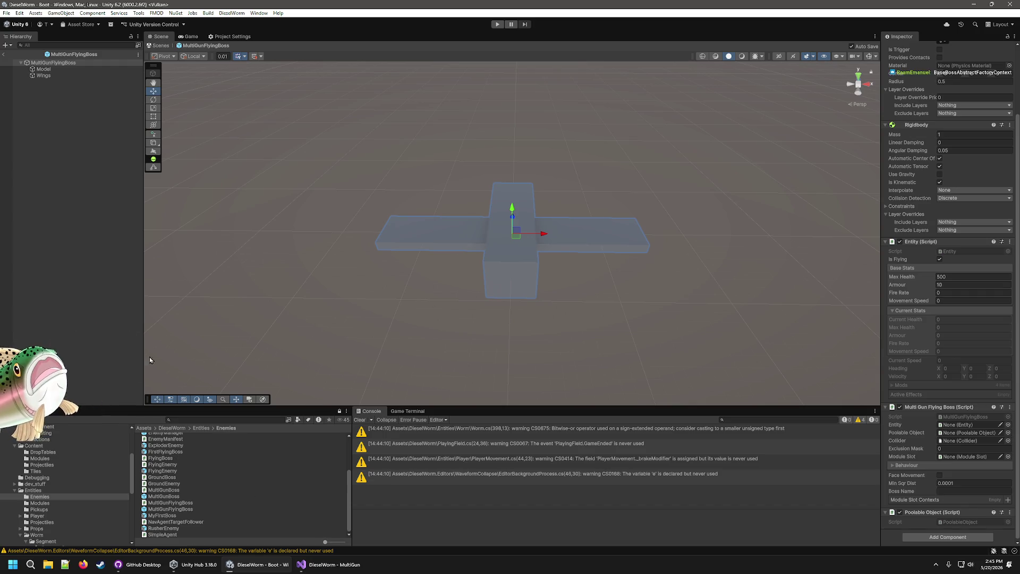
- Delete the MultiGunFlyingBoss prefab asset
left_click(192, 510)
key("Delete")
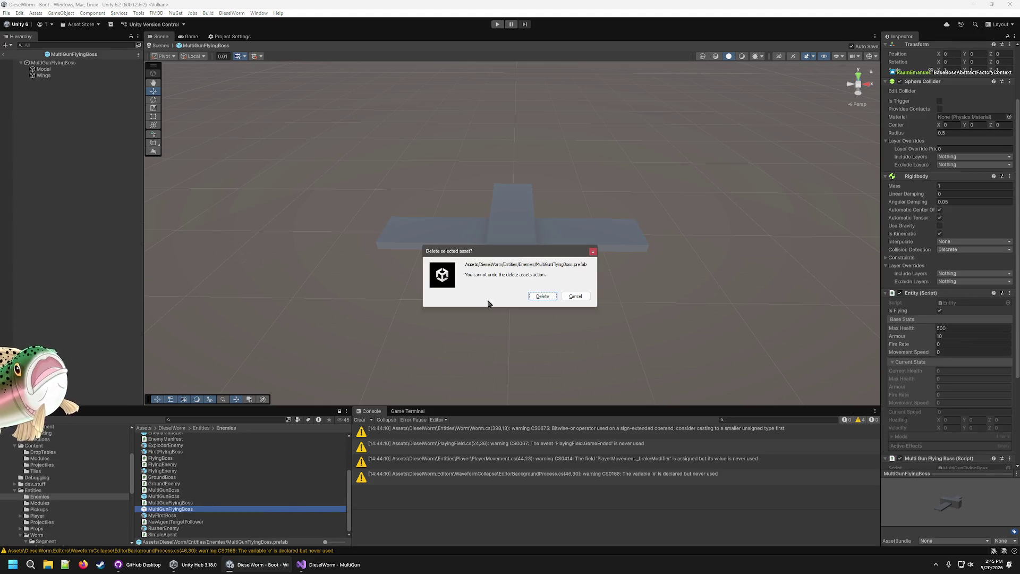
left_click(543, 296)
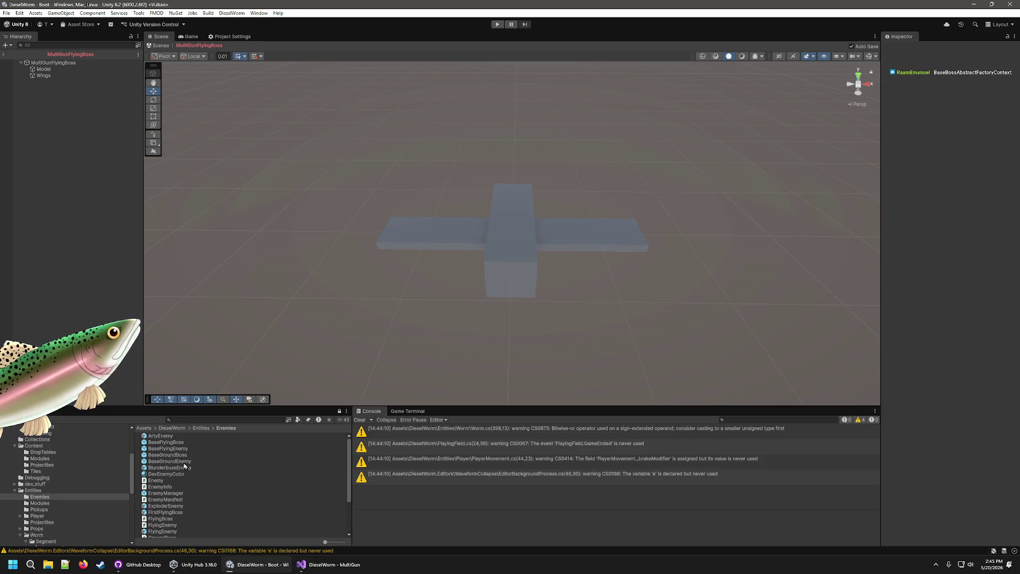
- Open BaseFlyingBoss and then BaseFlyingEnemy in Prefab Mode
left_click(180, 449)
double_click(177, 441)
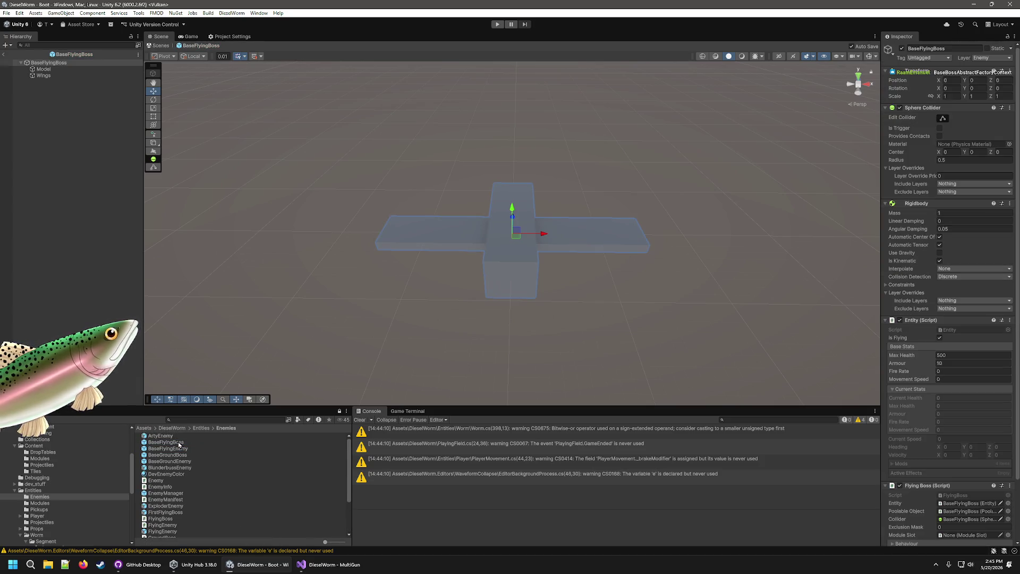
double_click(185, 449)
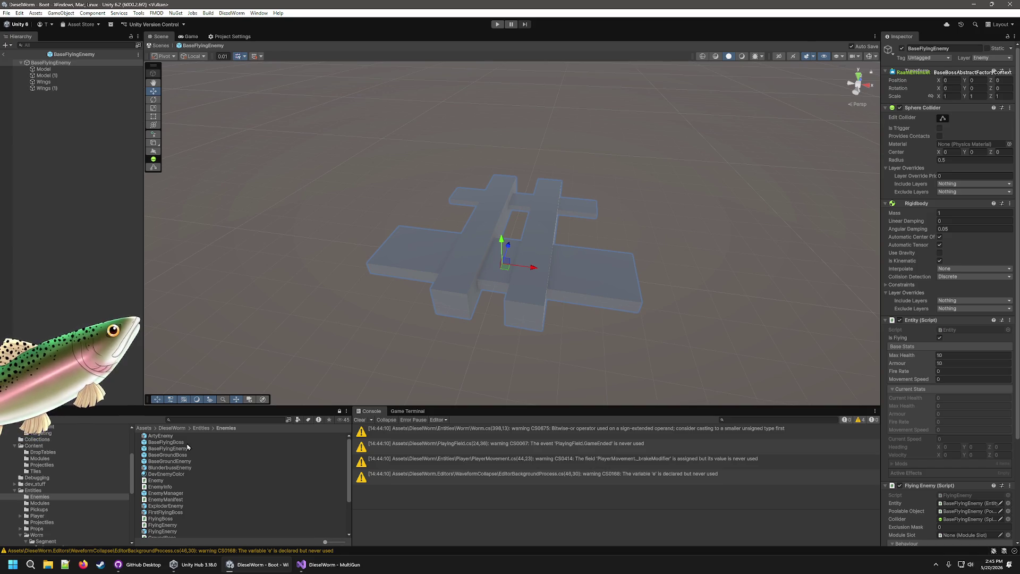
left_click(183, 449)
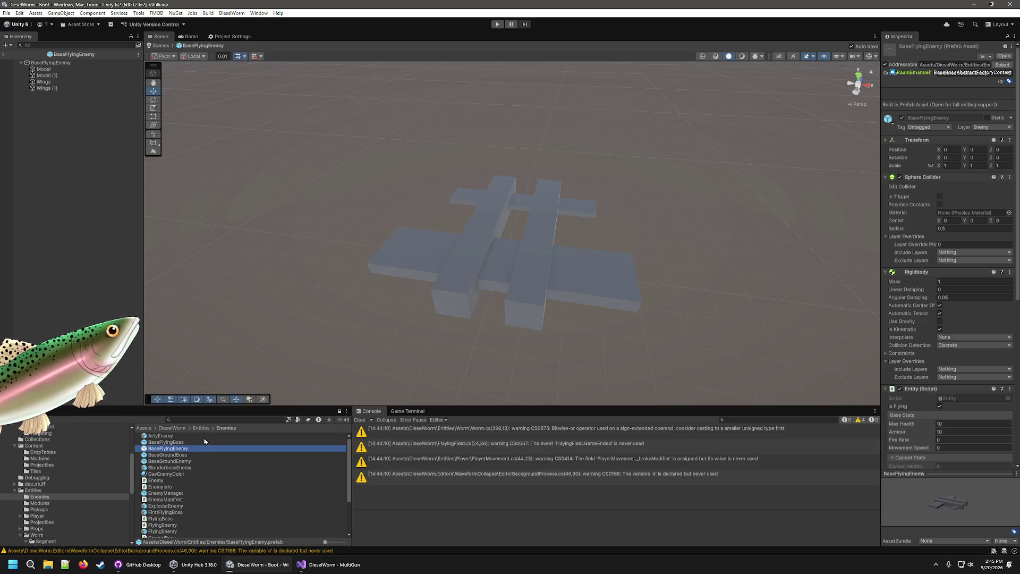
left_click(132, 226)
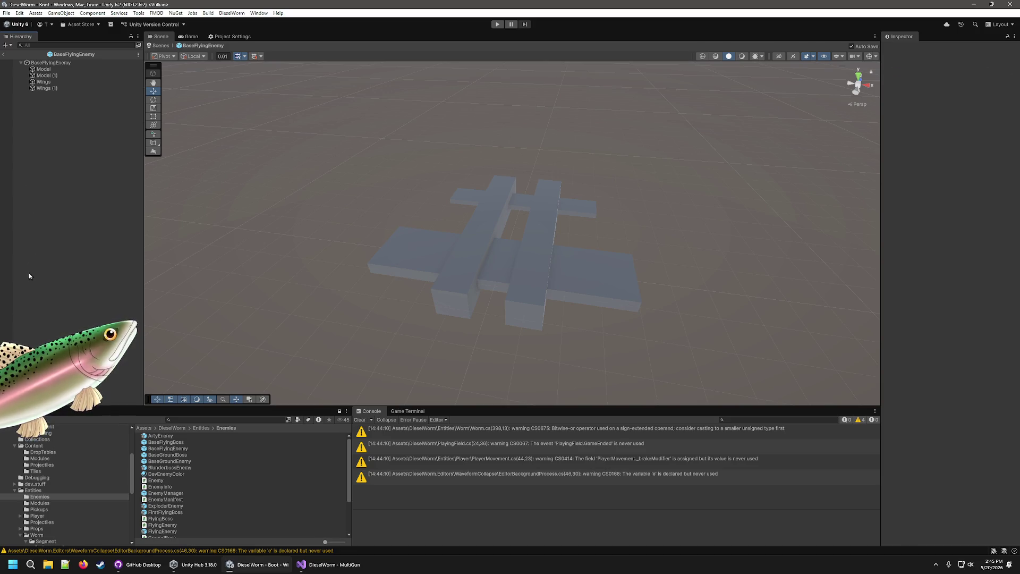
- Inspect the FlyingEnemy, MyFirstBoss, FirstFlyingBoss and ExploderEnemy prefabs
scroll(209, 477, "down", 3)
left_click(170, 478)
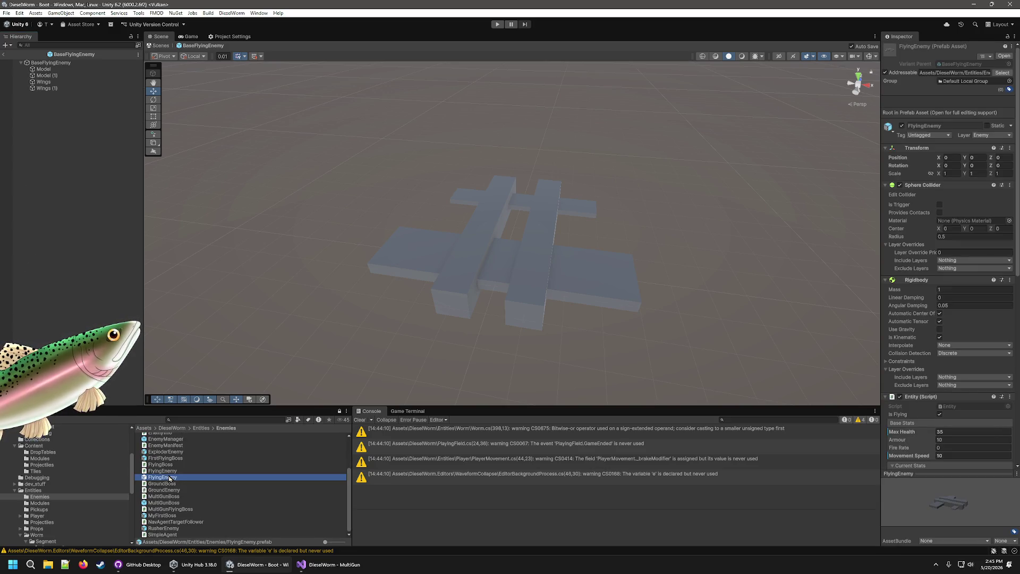
left_click(169, 515)
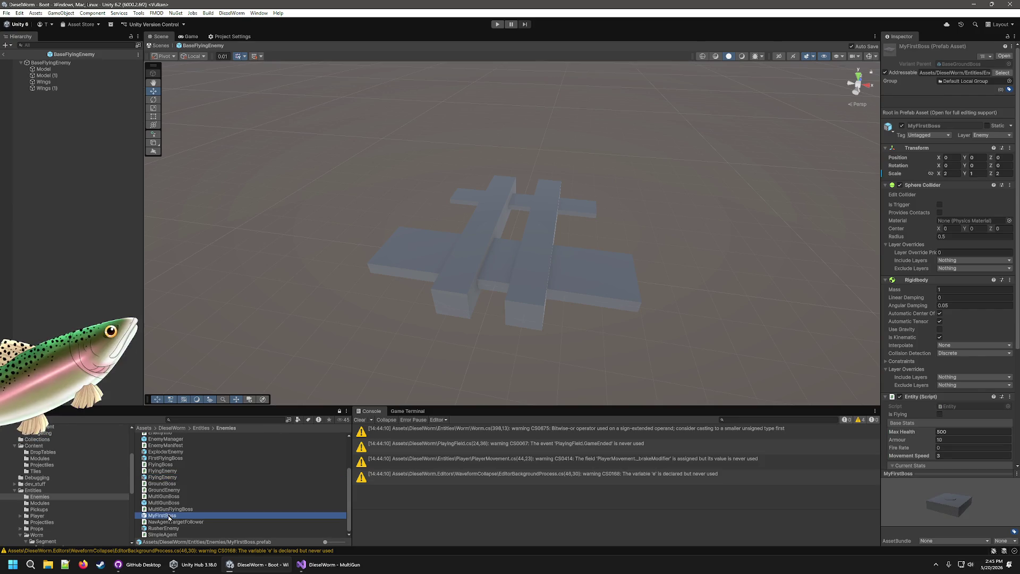
scroll(180, 506, "up", 2)
left_click(169, 481)
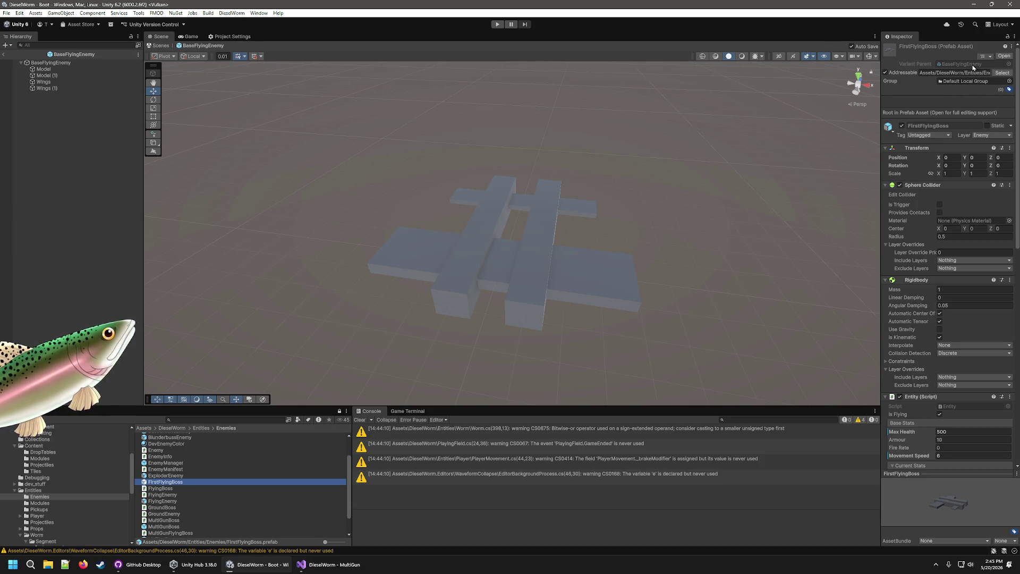
left_click(172, 476)
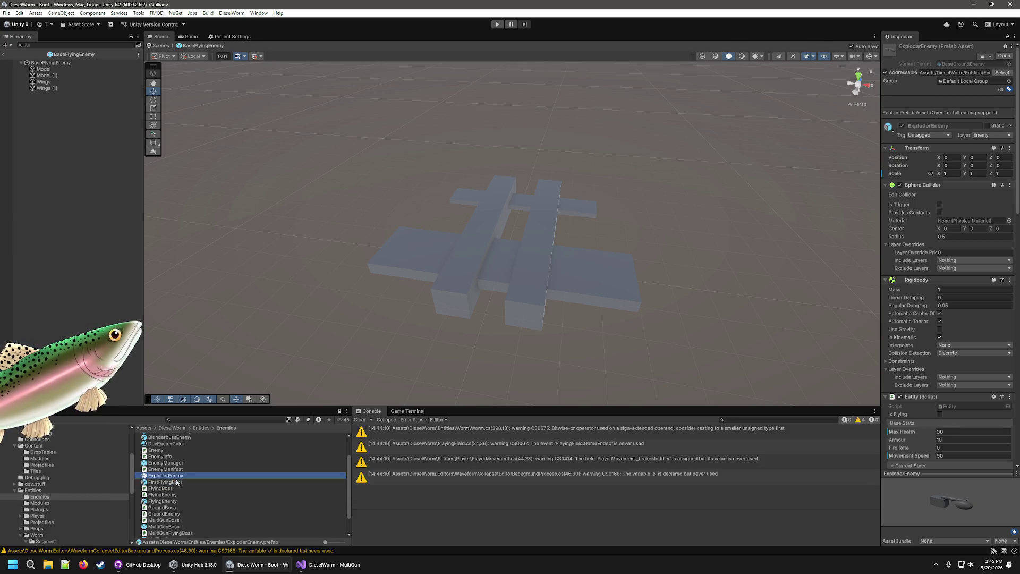
- Delete the FirstFlyingBoss prefab and clear the selection
left_click(175, 484)
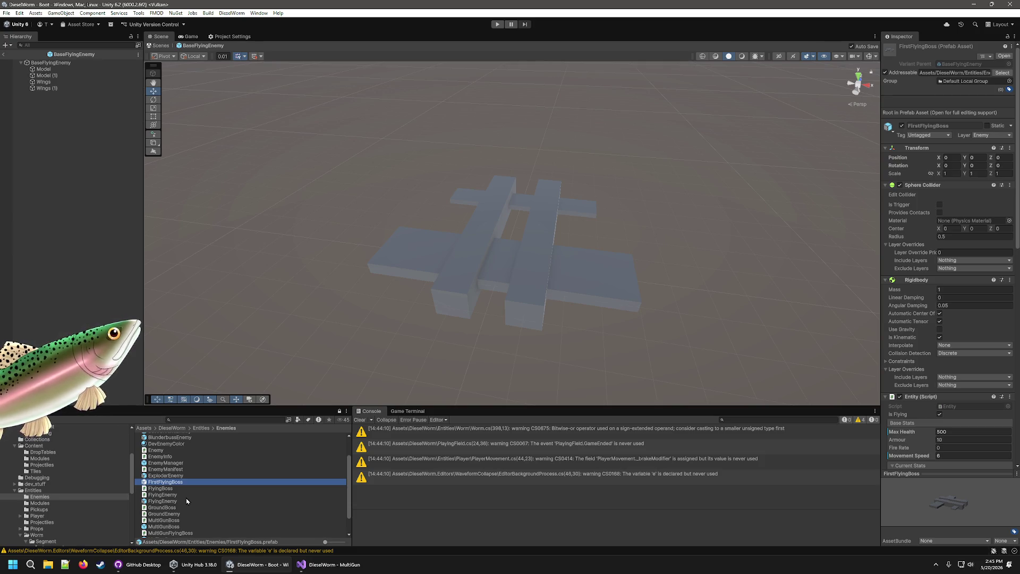
key("Delete")
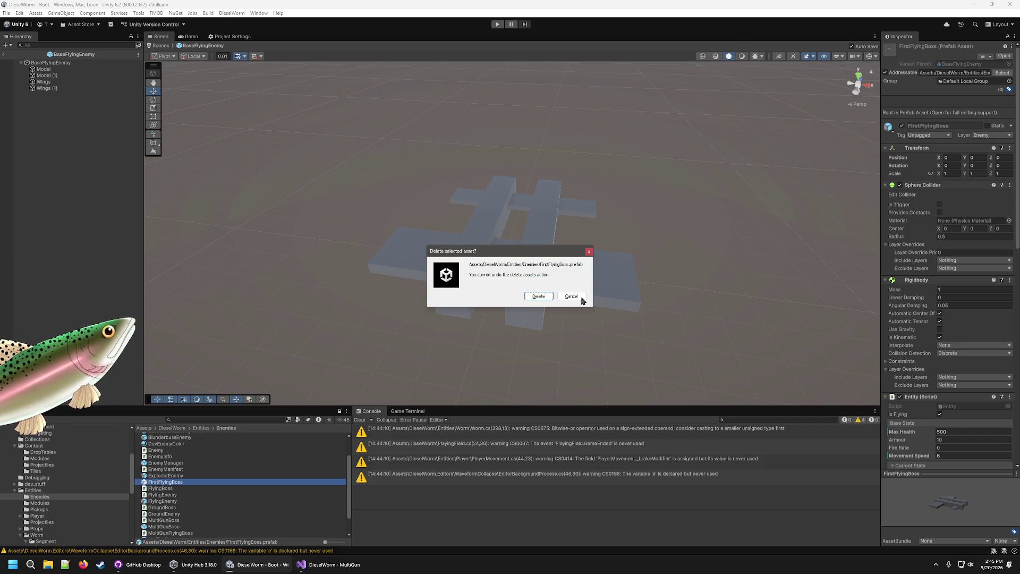
left_click(538, 296)
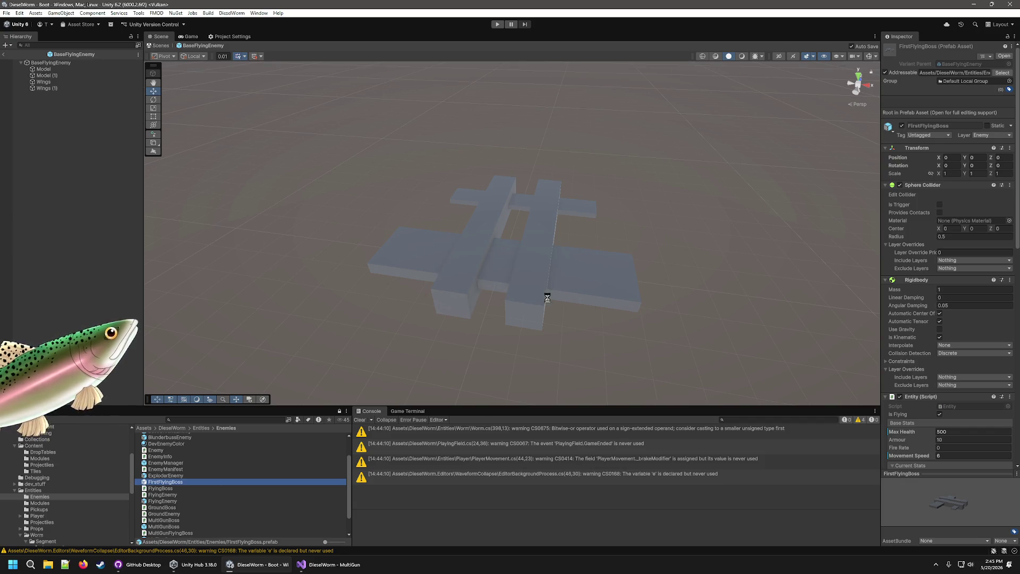
left_click(166, 442)
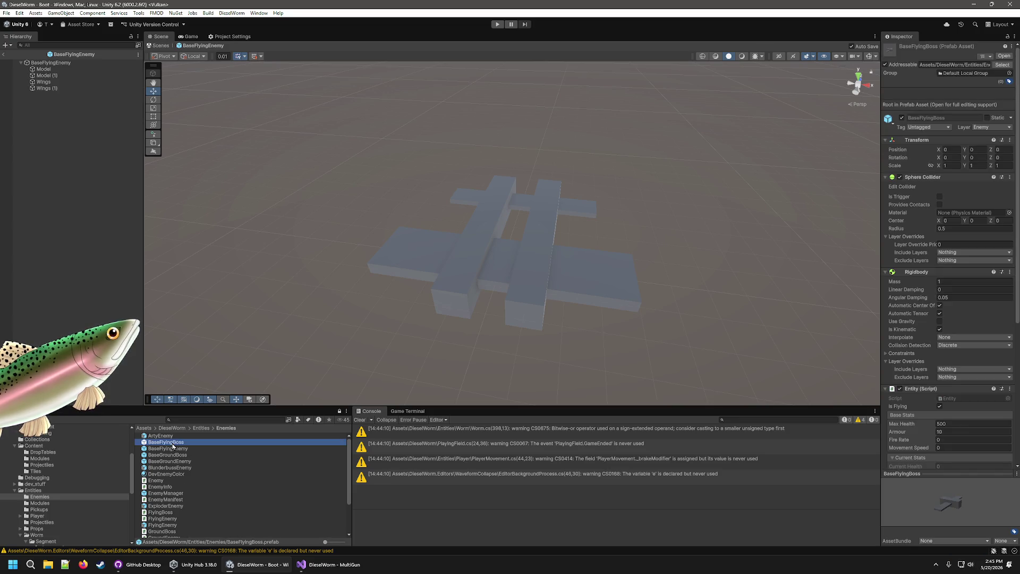
left_click(100, 241)
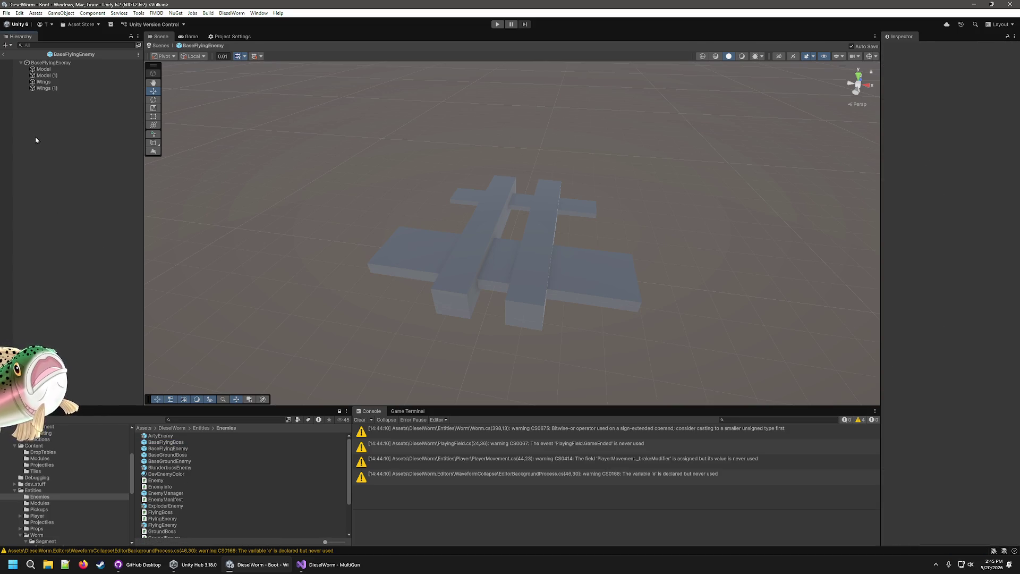
- Place BaseFlyingBoss and BaseFlyingEnemy instances in the PlayingField scene
left_click(4, 55)
left_click_drag(167, 442, 21, 292)
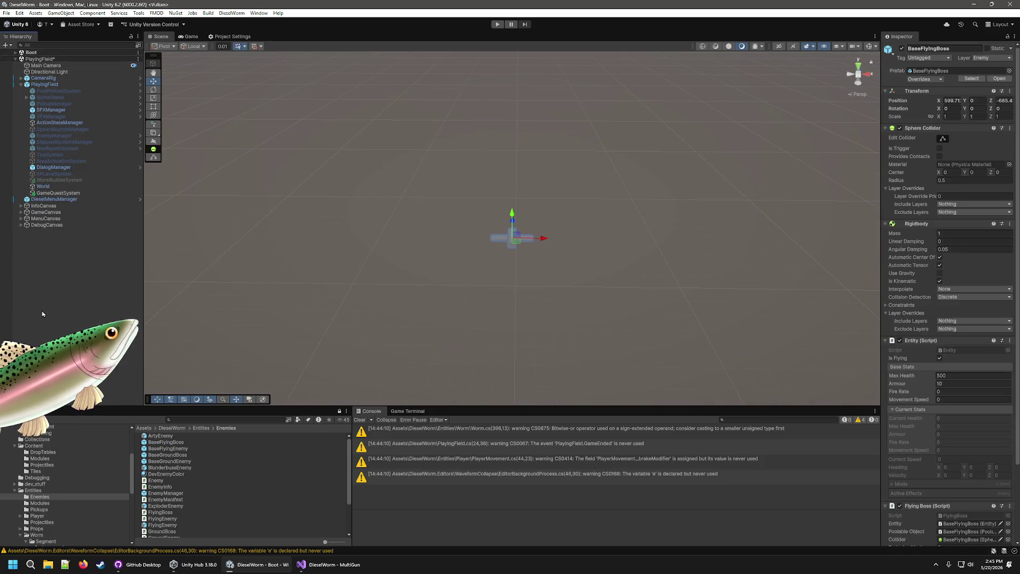
left_click(185, 451)
mouse_move(184, 451)
left_mouse_down()
mouse_move(123, 372)
mouse_move(2, 262)
left_mouse_up()
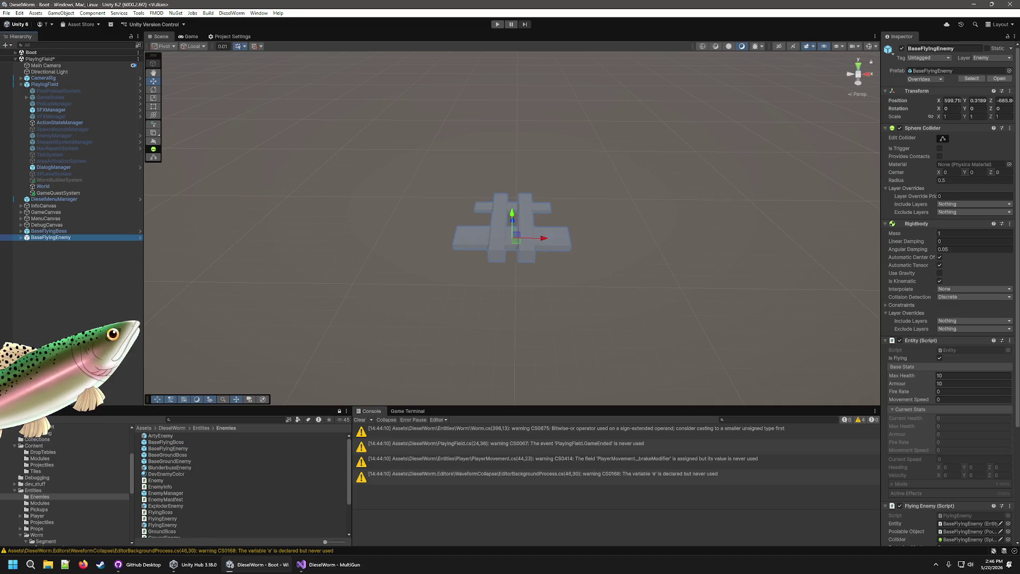
left_click_drag(541, 238, 440, 238)
- Expand the placed objects and try moving the boss's Model and Wings, dismissing the restructure warning
scroll(537, 295, "up", 5)
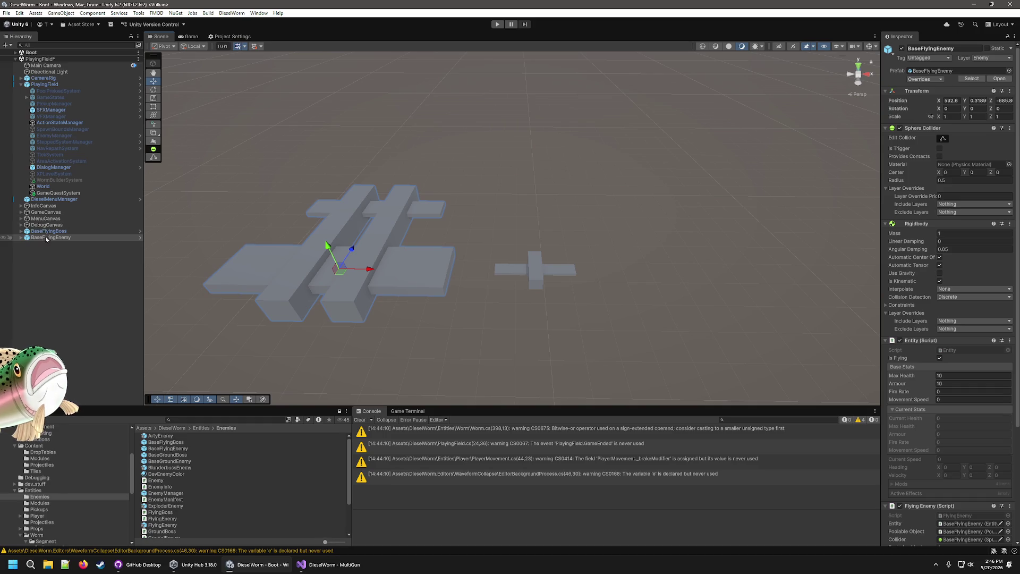
left_click(20, 238)
left_click(20, 232)
left_click(43, 243)
left_click(52, 238, "ctrl")
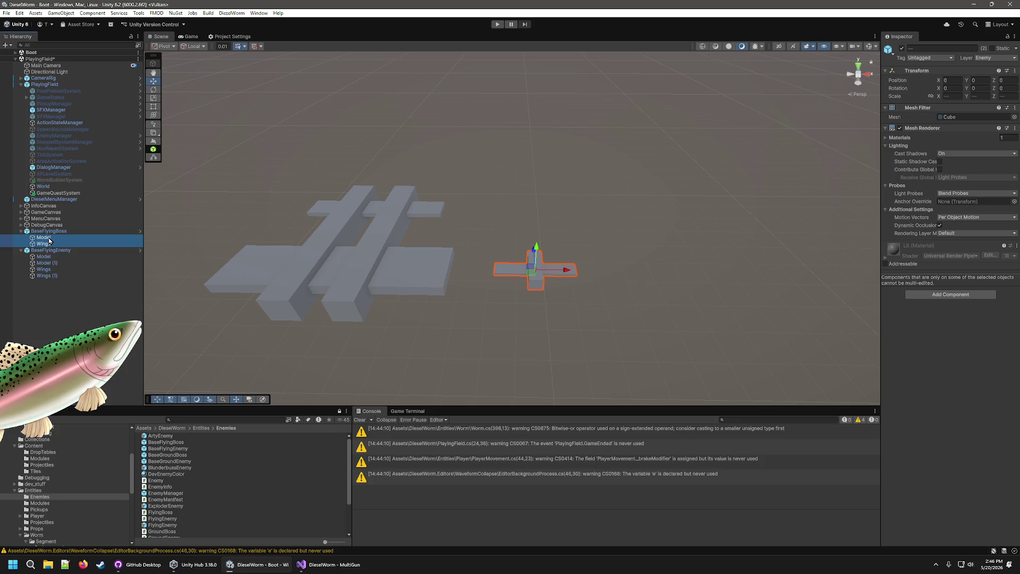
left_click_drag(55, 244, 60, 237)
left_click(567, 300)
- Zero the BaseFlyingBoss instance's position
left_click(47, 231)
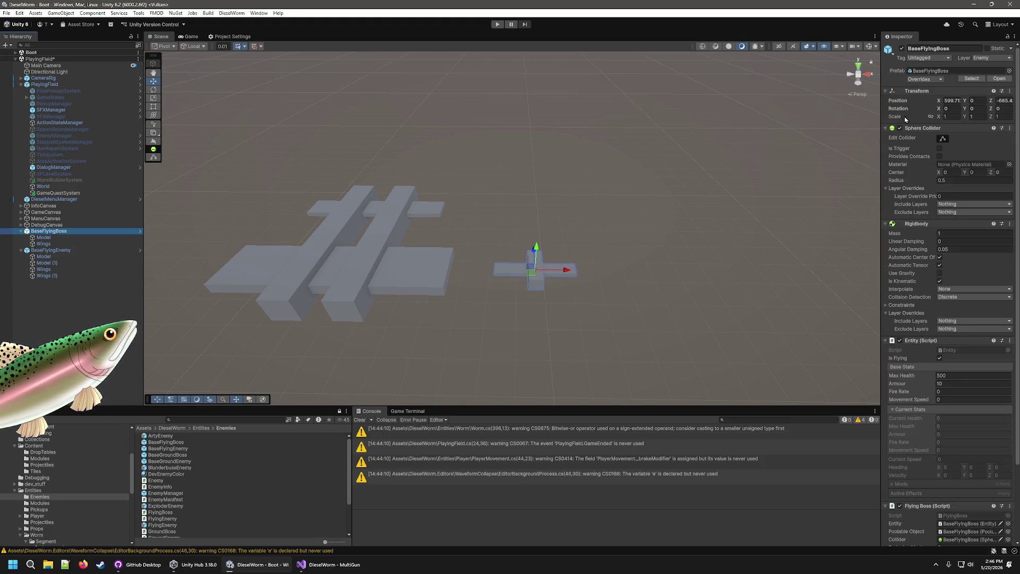
left_click(957, 101)
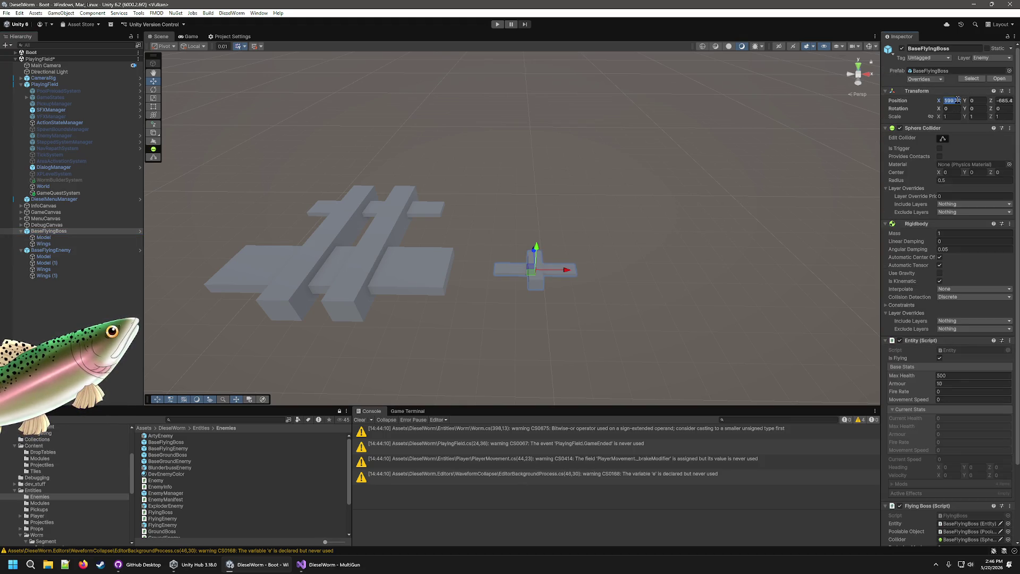
type("0")
left_click(1006, 100)
type("0")
key("Return")
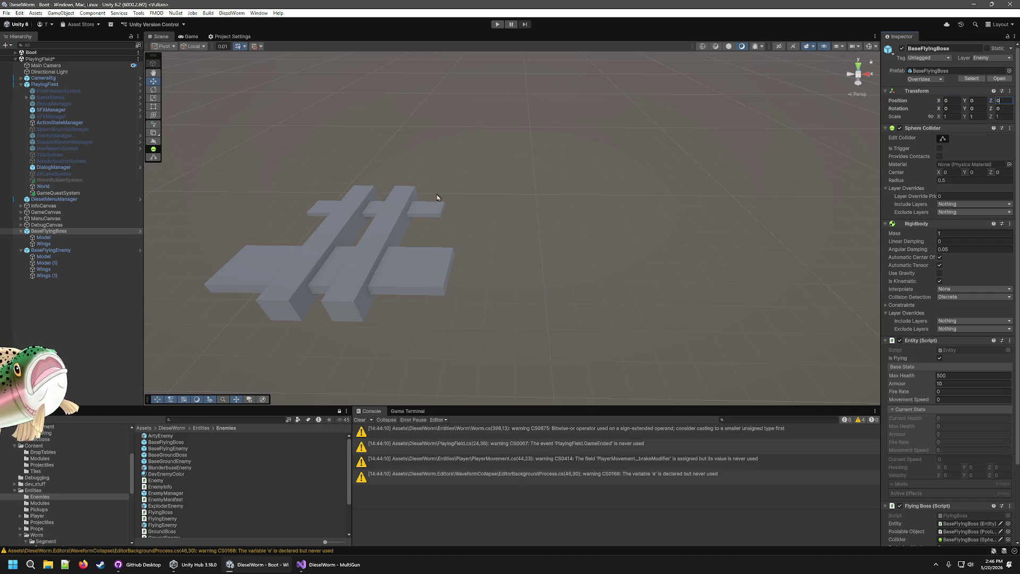
- Set the BaseFlyingEnemy instance's position to 0, 0, 0 and frame it in the view
left_click(68, 251)
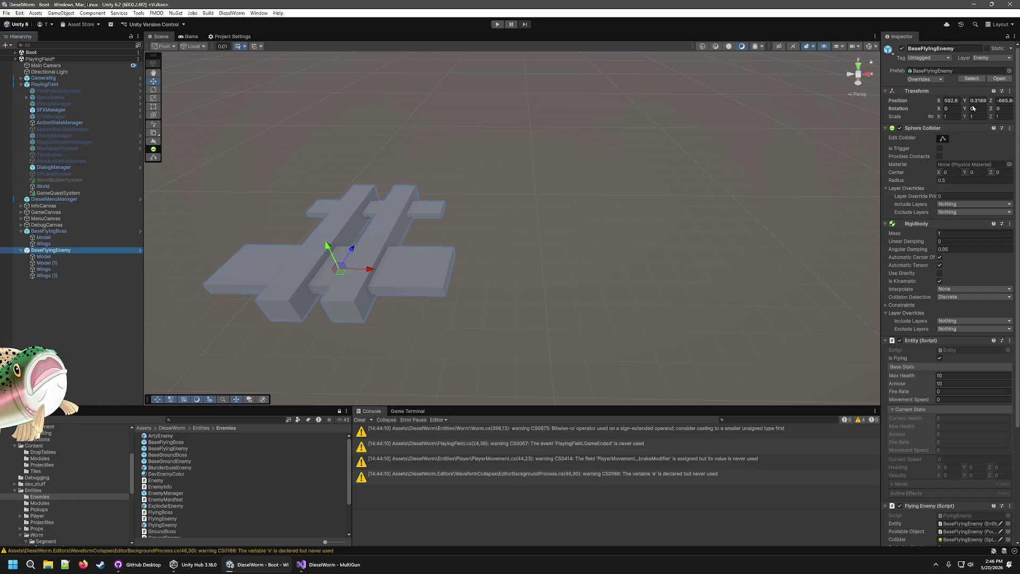
left_click(951, 101)
type("0")
left_click(978, 100)
type("0")
left_click(1001, 100)
type("0")
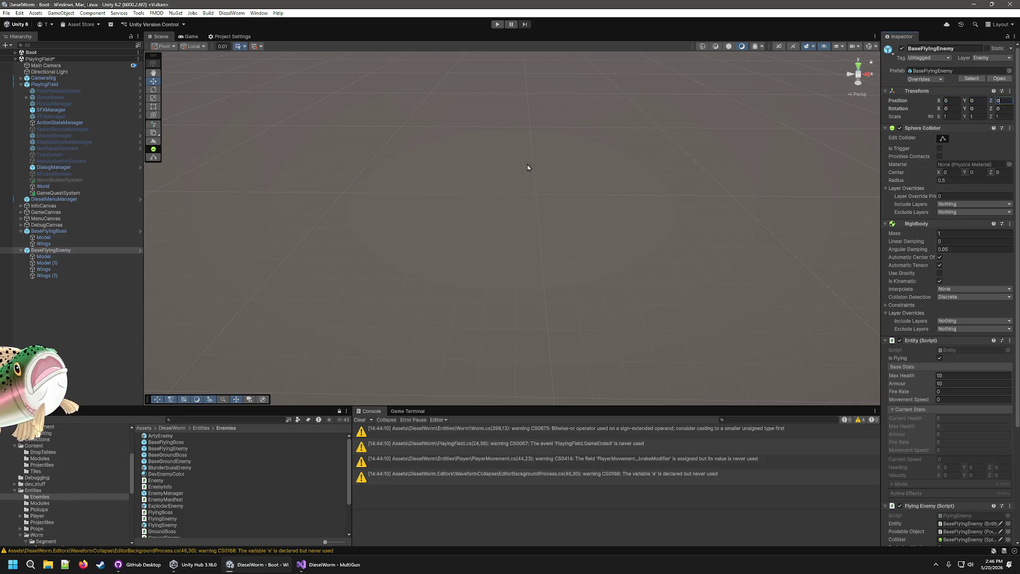
double_click(58, 251)
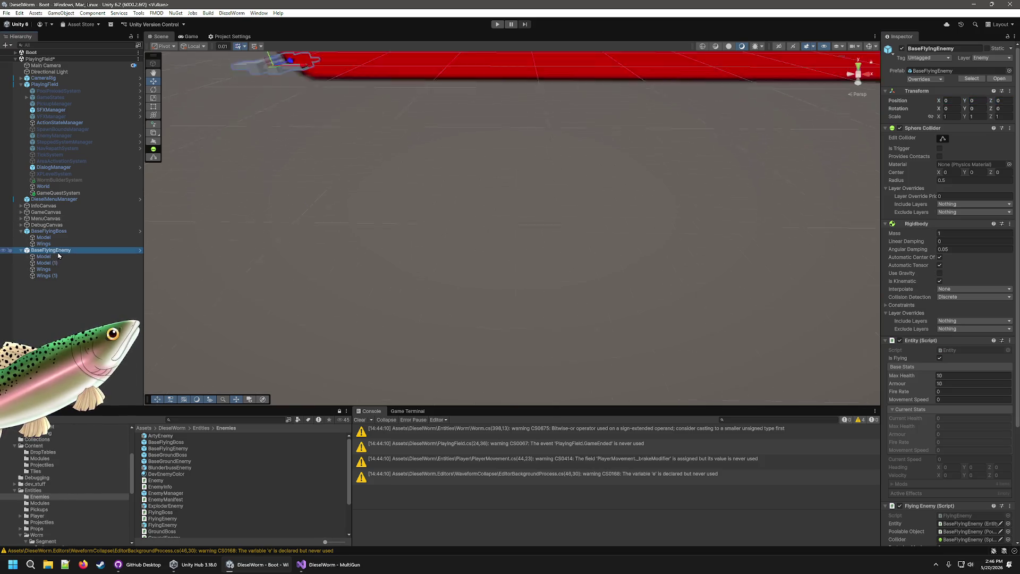
- Try dragging the enemy's four Model and Wings parts under BaseFlyingBoss
left_click(55, 258)
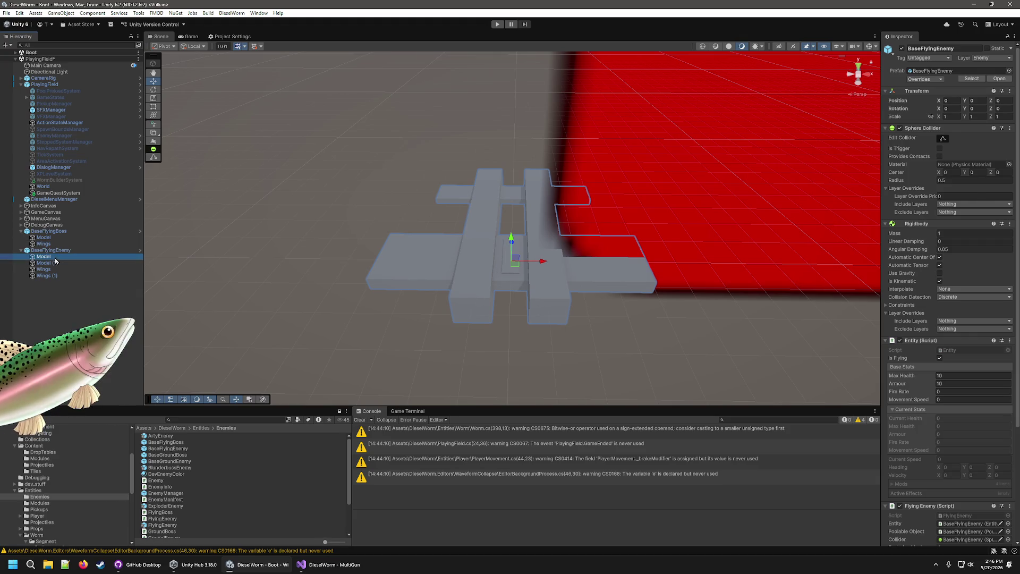
left_click(46, 275, "shift")
left_click_drag(47, 241, 47, 232)
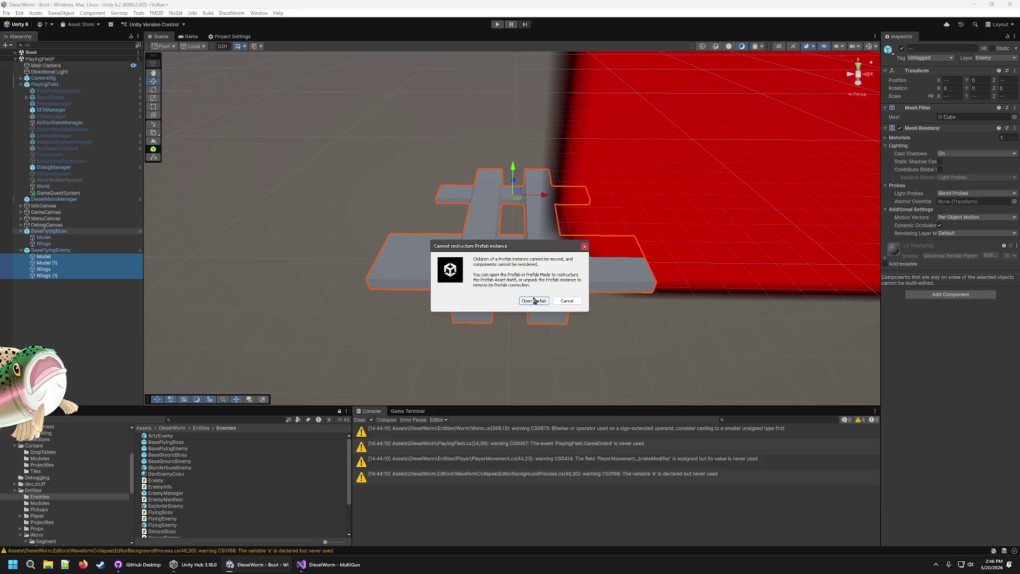
left_click(567, 301)
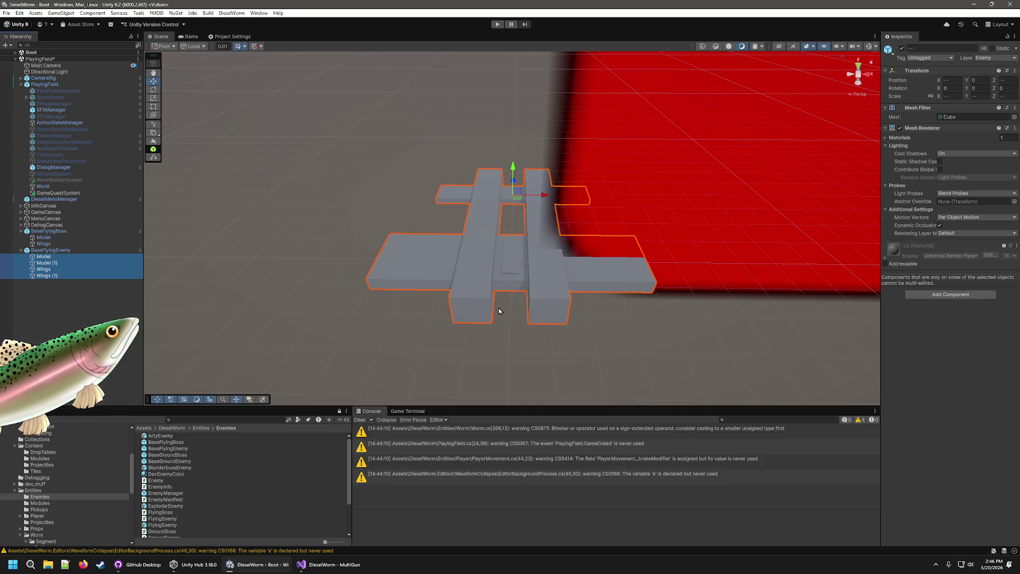
- Review the selection and context options for BaseFlyingEnemy and BaseFlyingBoss
left_click(50, 231)
left_click(60, 250, "shift")
right_click(60, 250)
left_click(54, 250)
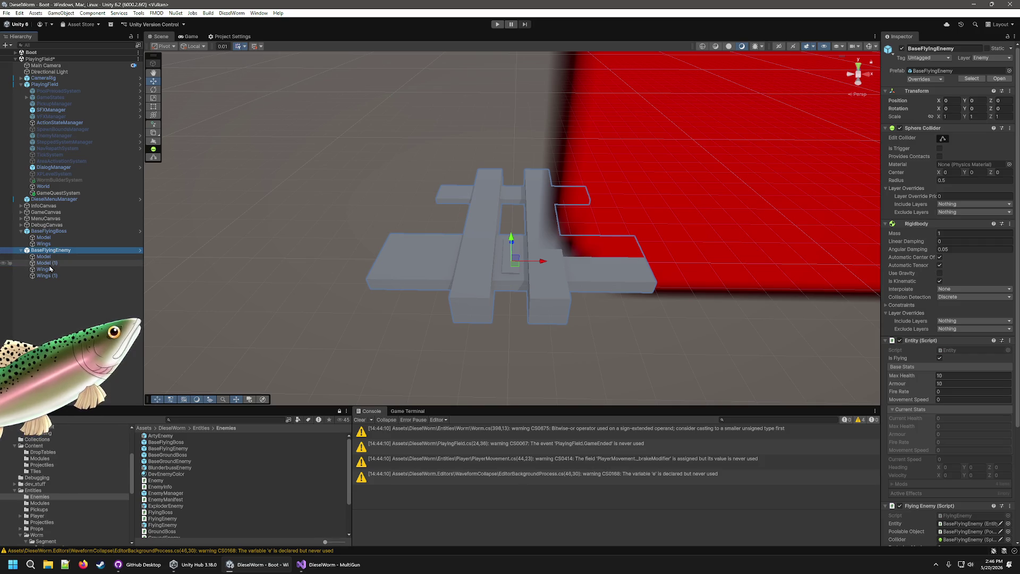
left_click(51, 269)
left_click(57, 284)
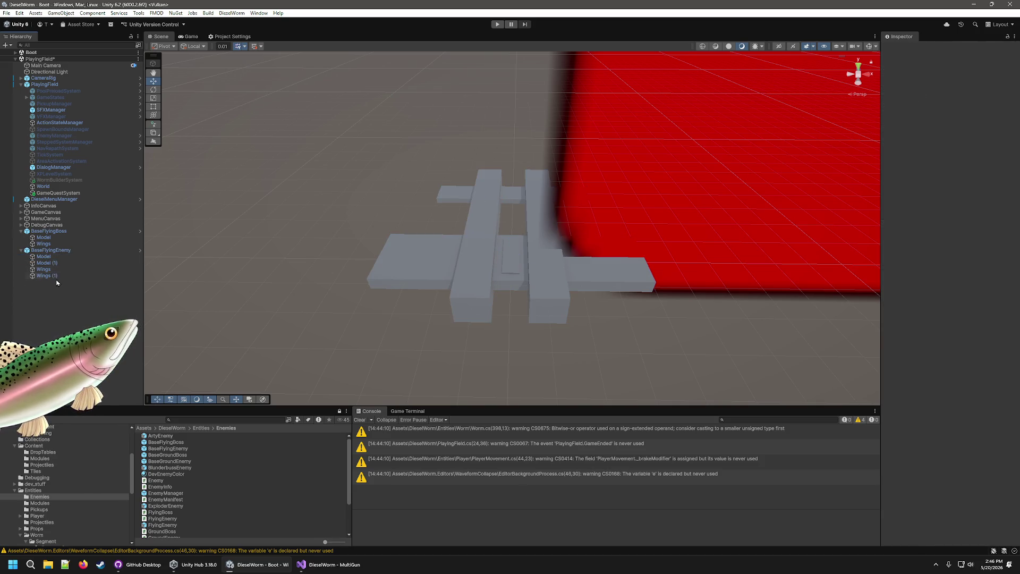
left_click(58, 232)
right_click(59, 233)
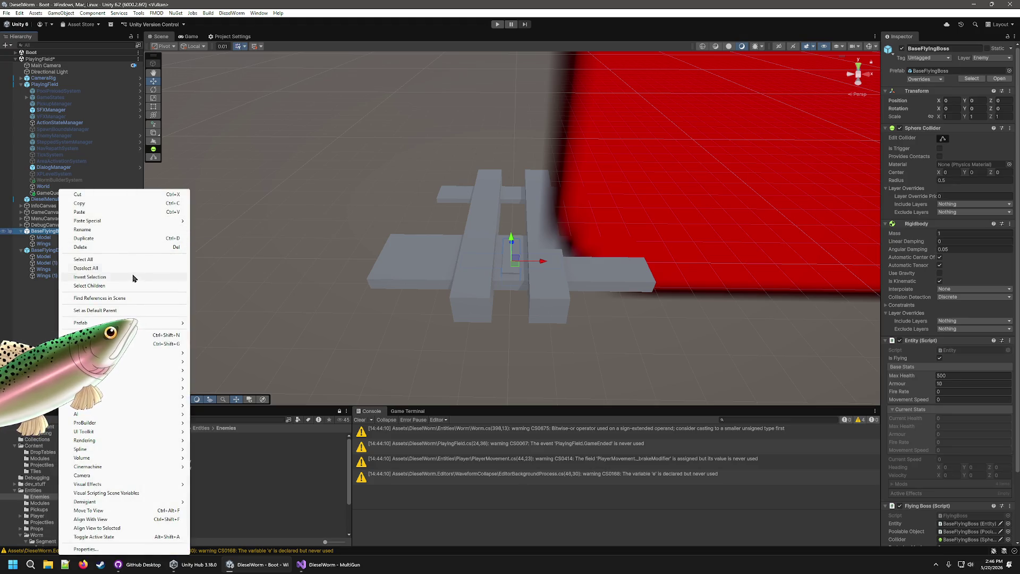
mouse_move(114, 323)
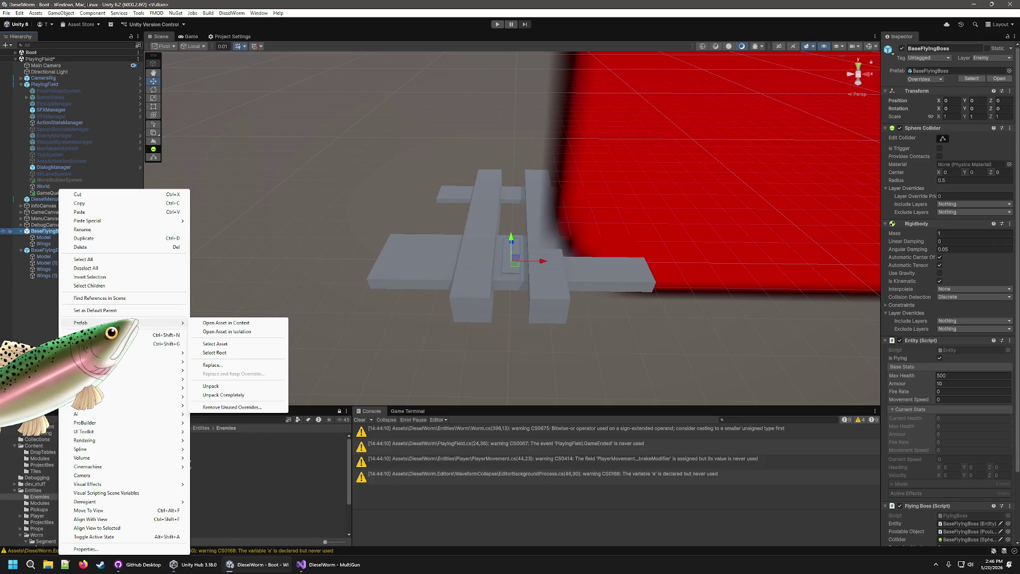
left_click(85, 268)
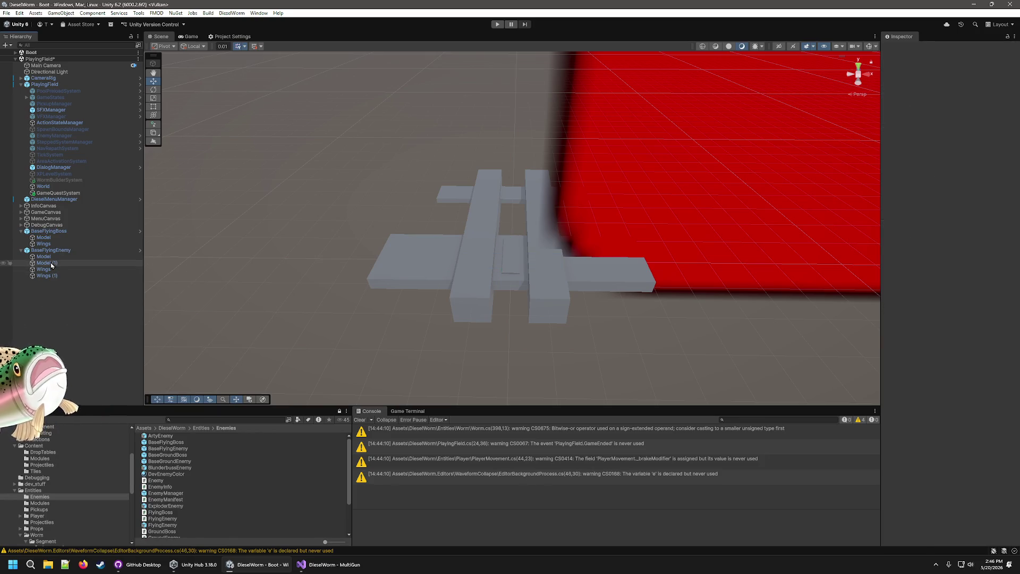
- Move the enemy's Model, Model (1), Wings and Wings (1) under BaseFlyingBoss
left_click(43, 256)
left_click(46, 276, "shift")
left_click_drag(52, 229, 53, 231)
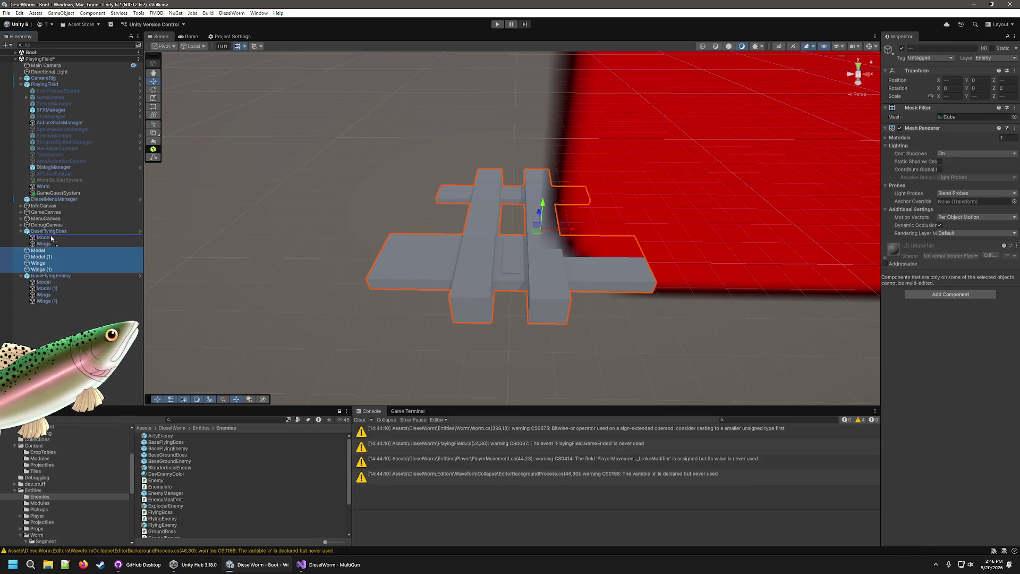
left_click(51, 238)
left_click(47, 244, "shift")
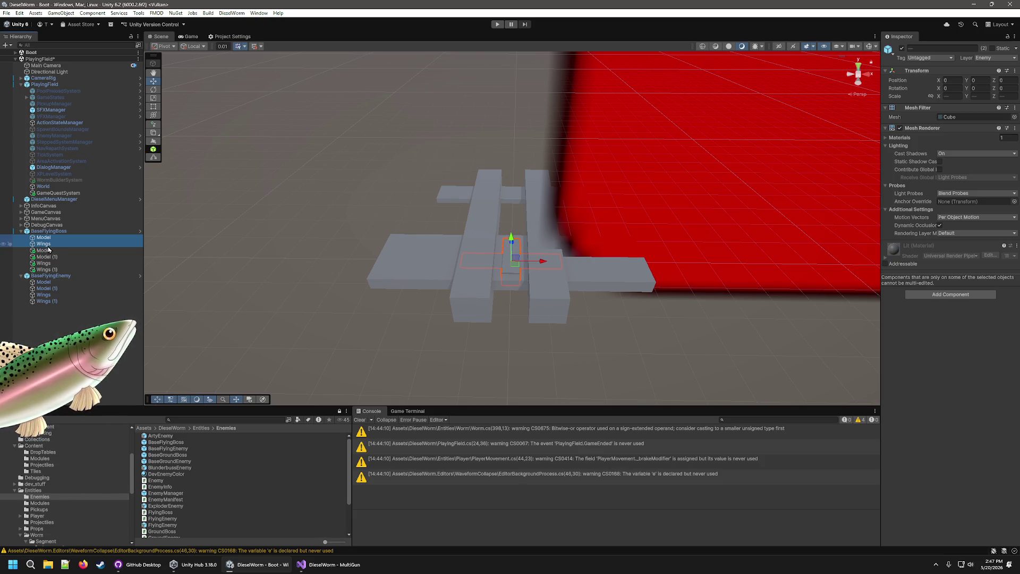
- Apply all overrides to the BaseFlyingBoss prefab
right_click(53, 232)
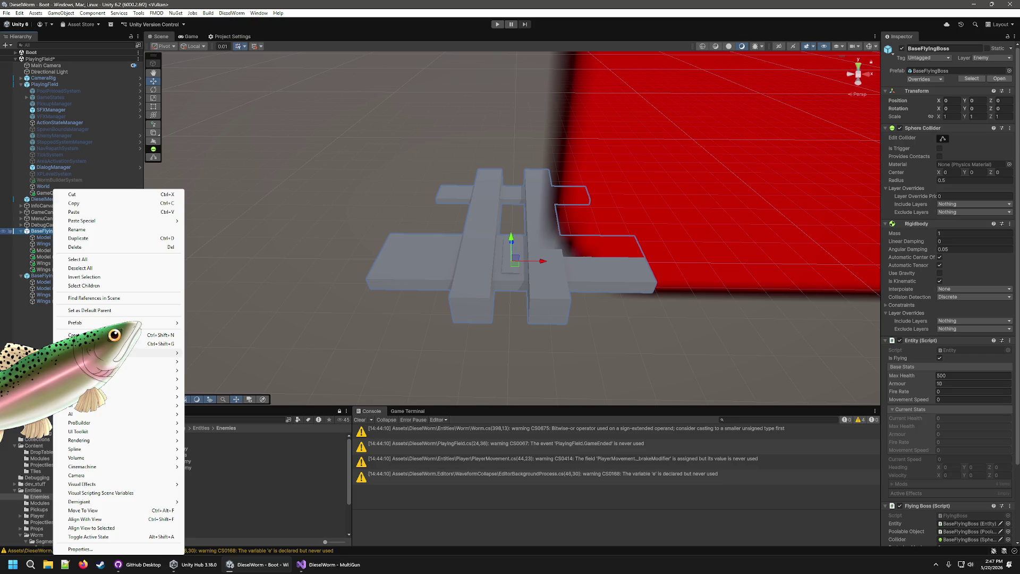
mouse_move(160, 322)
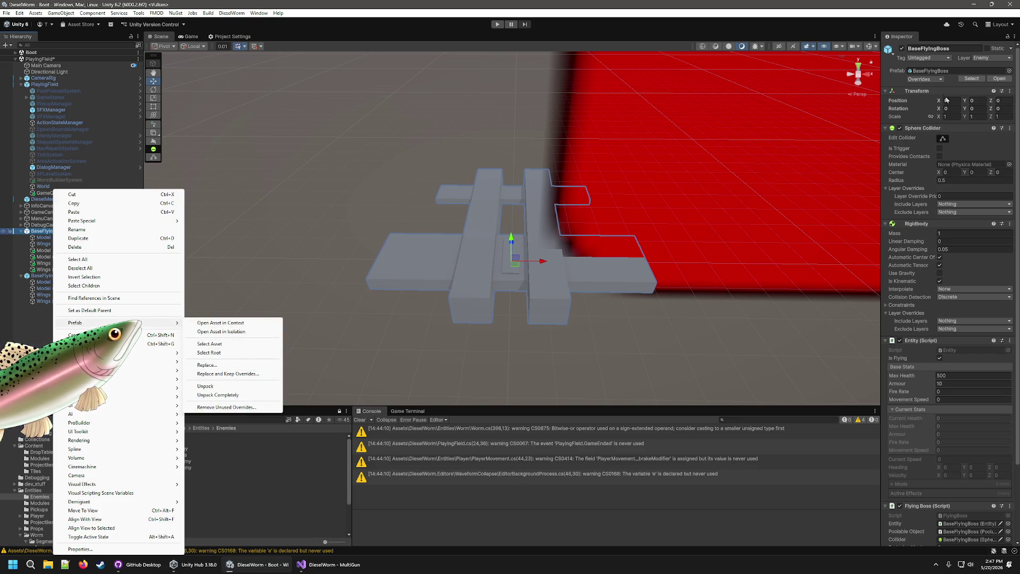
left_click(940, 81)
left_click(940, 81)
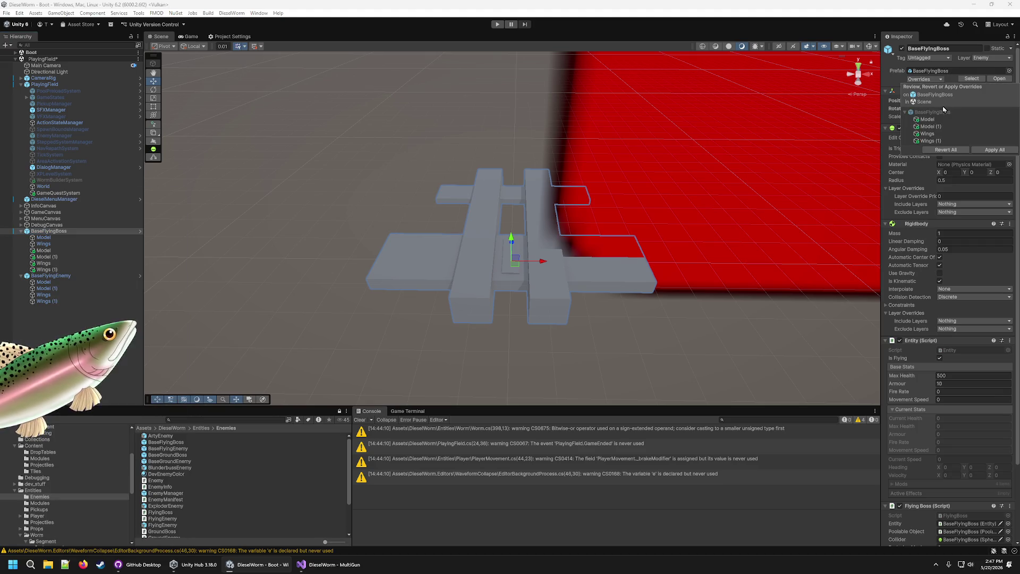
left_click(984, 150)
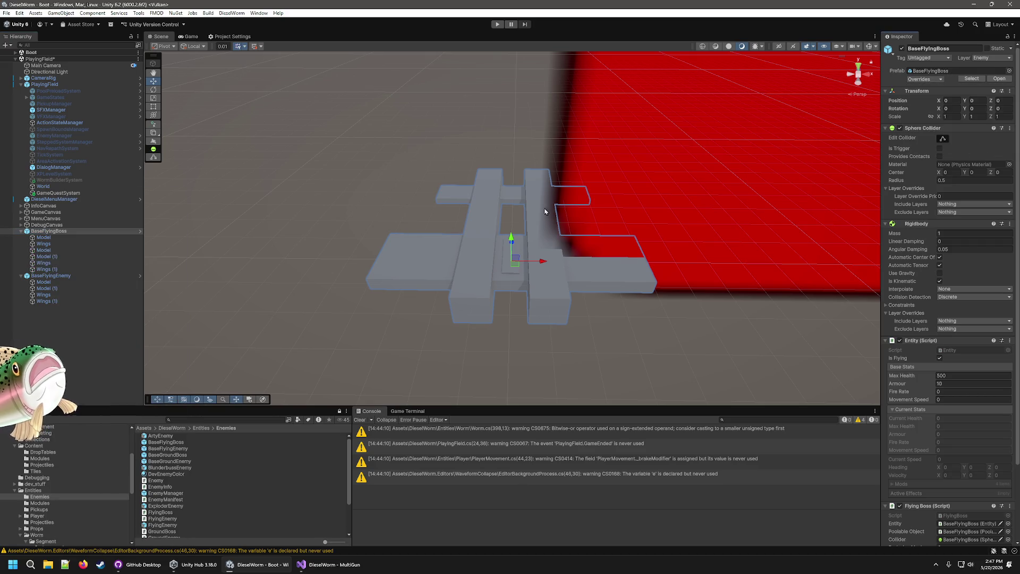
- Delete the BaseFlyingEnemy instance from the scene
left_click(58, 276)
key("Delete")
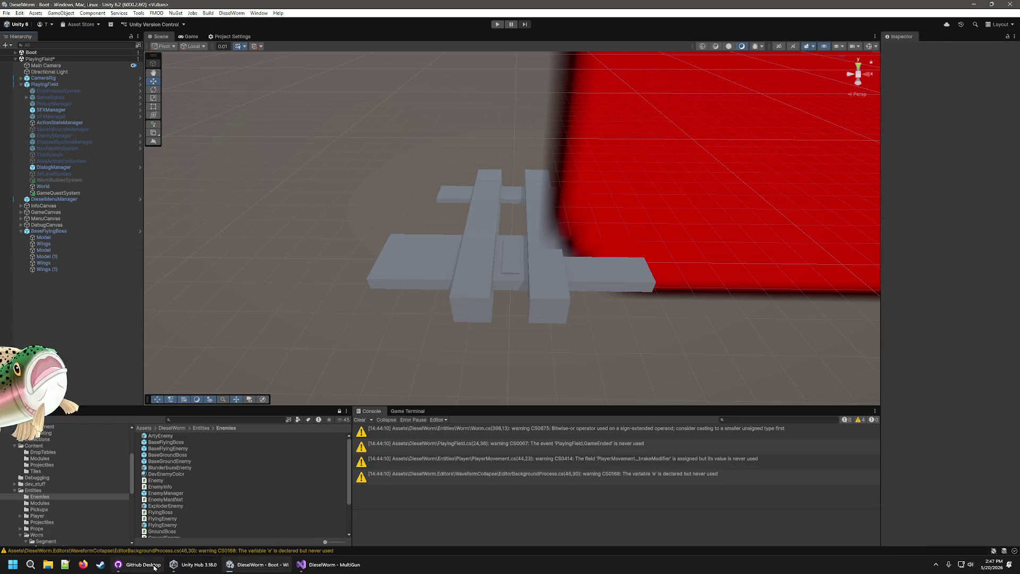
left_click(162, 531)
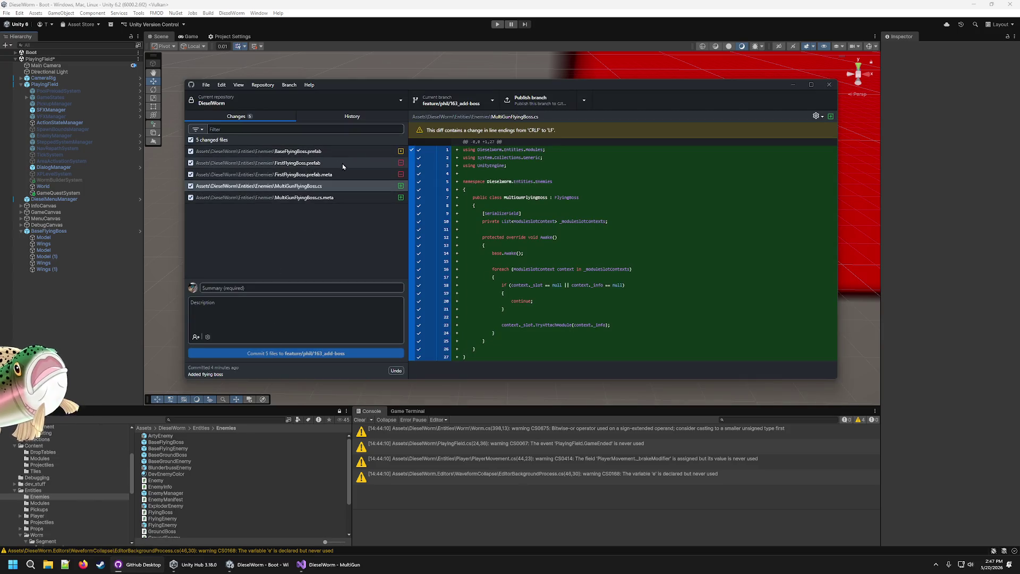
- Undo the most recent commit
left_click(337, 253)
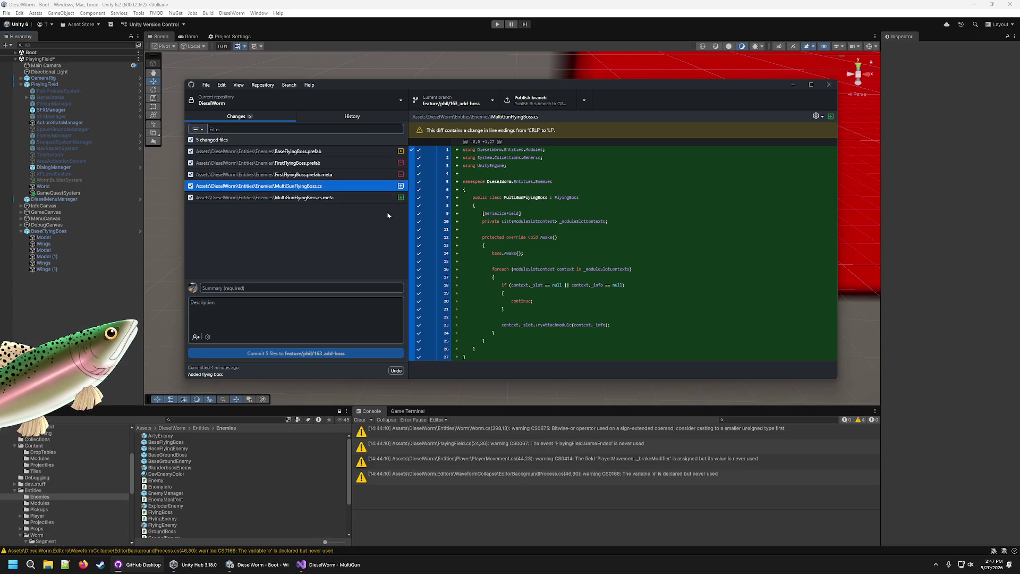
left_click(396, 370)
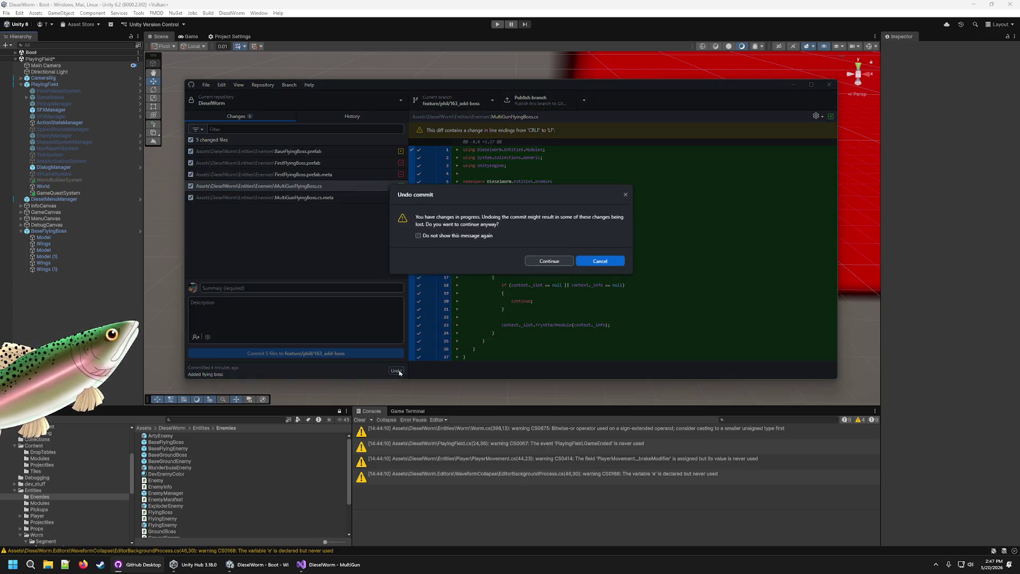
left_click(556, 263)
- Discard the changes to BaseFlyingEnemy.prefab, leaving 17 changed files
scroll(326, 207, "down", 3)
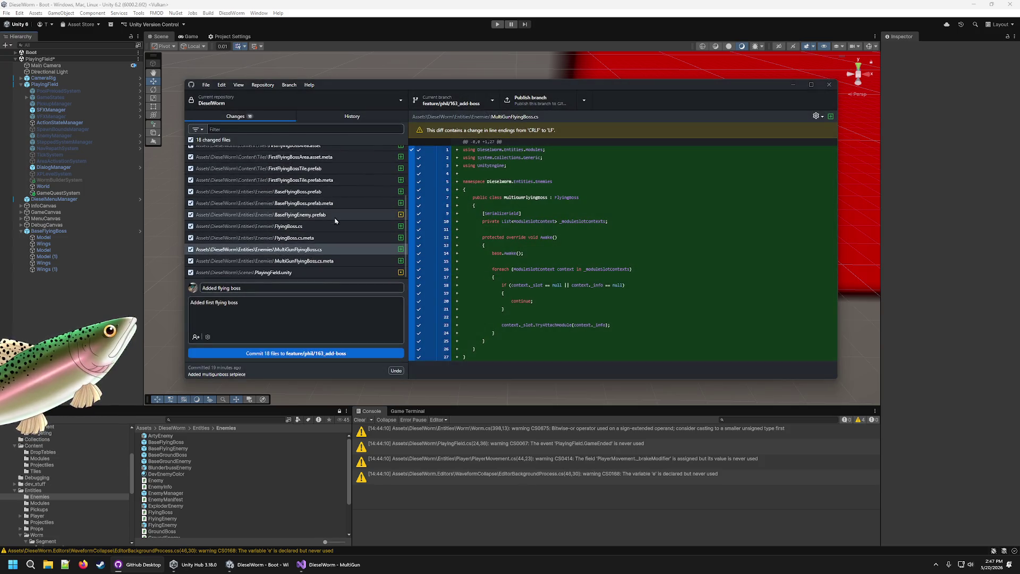
right_click(337, 216)
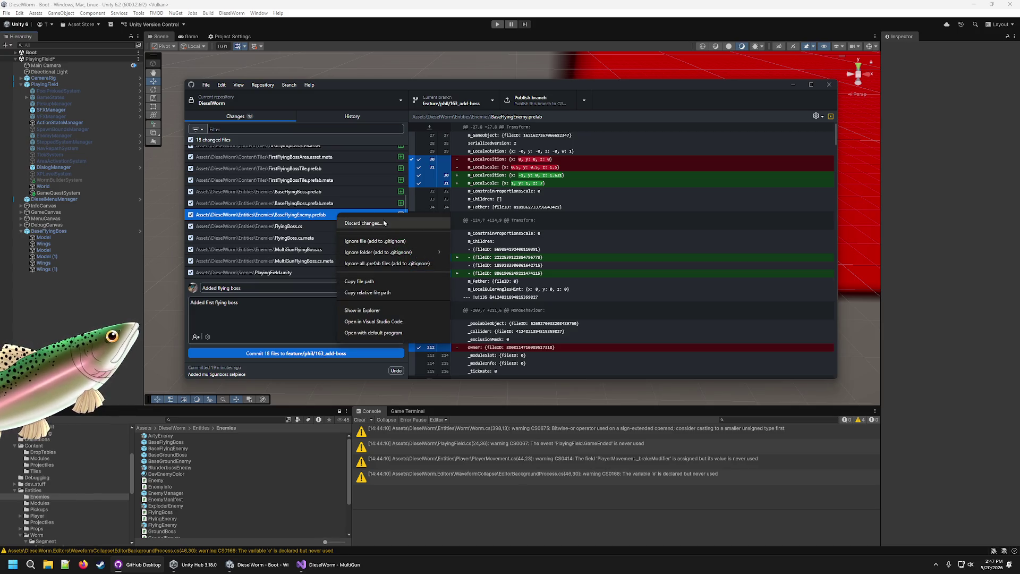
left_click(382, 225)
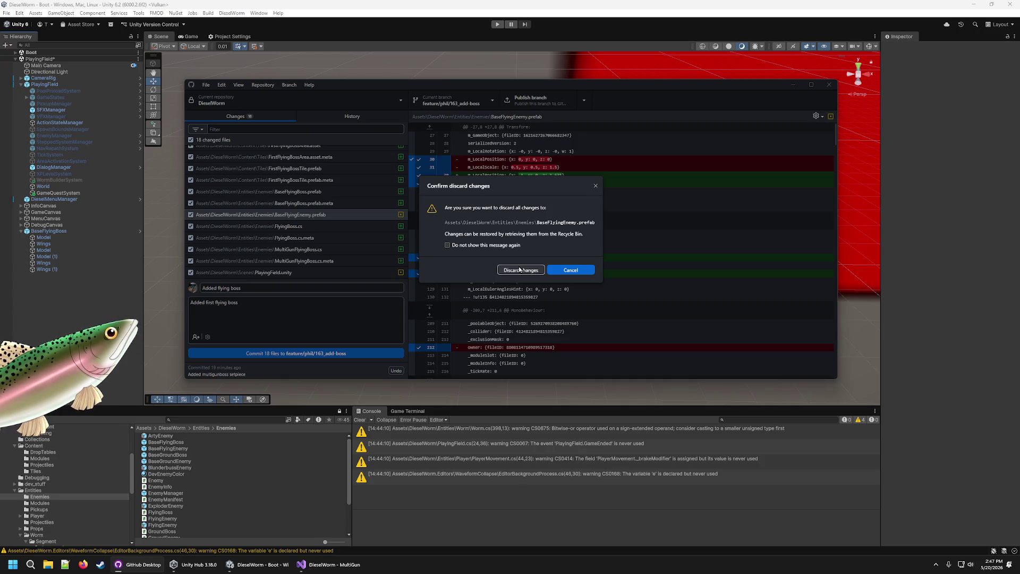
left_click(518, 271)
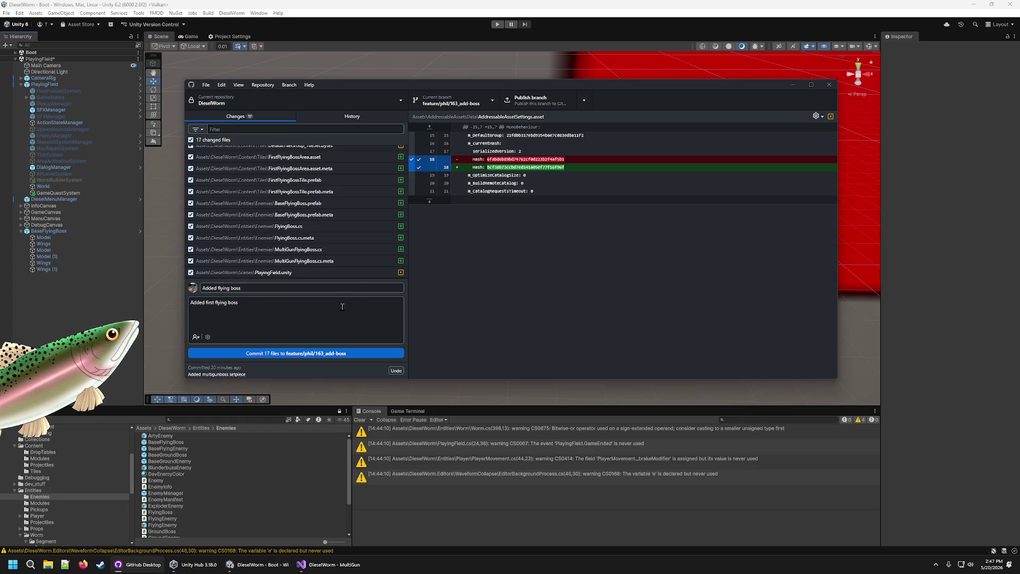
left_click(454, 6)
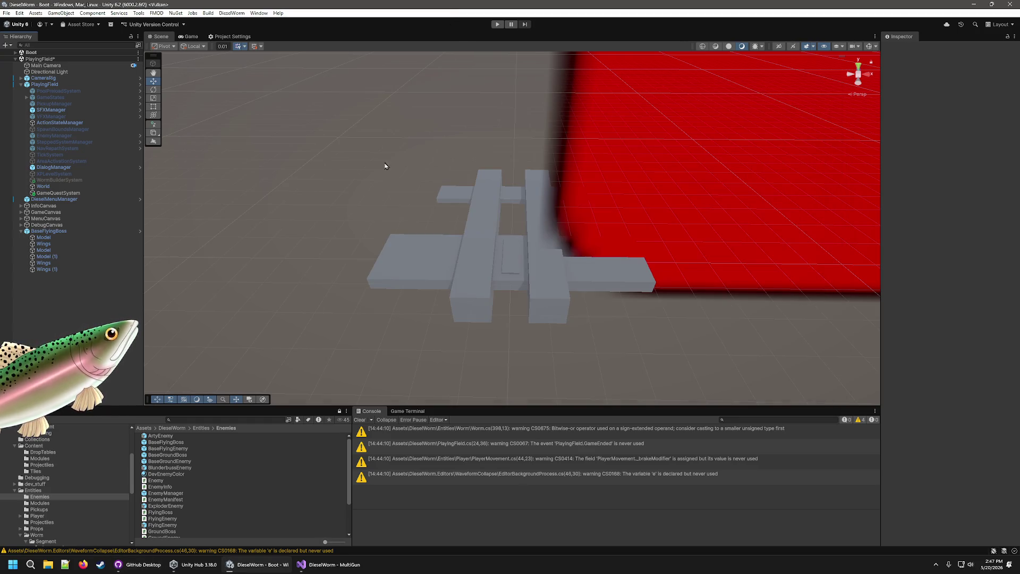
- Delete the BaseFlyingBoss instance from the scene and open BaseFlyingEnemy in Prefab Mode
left_click(45, 233)
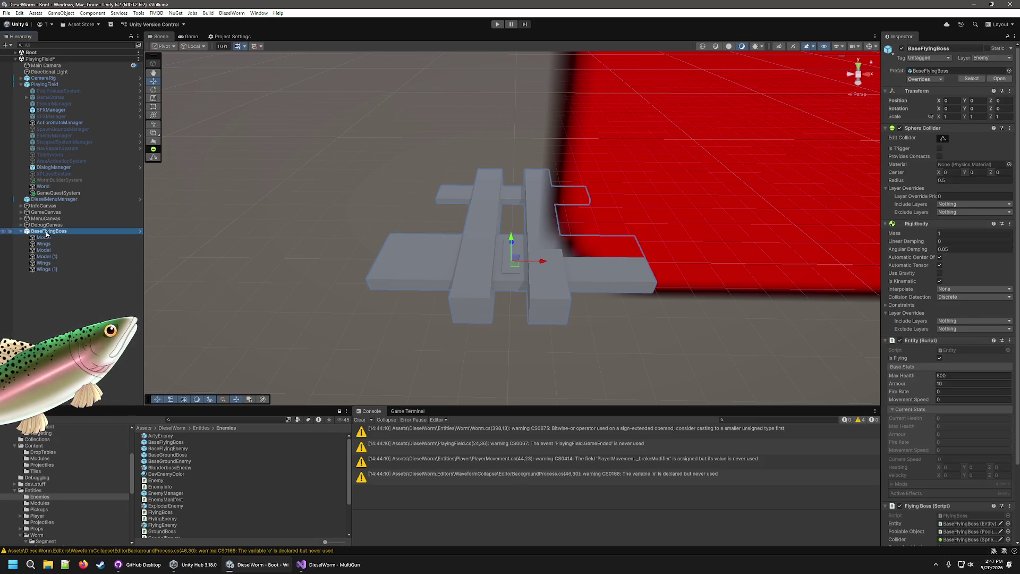
key("Delete")
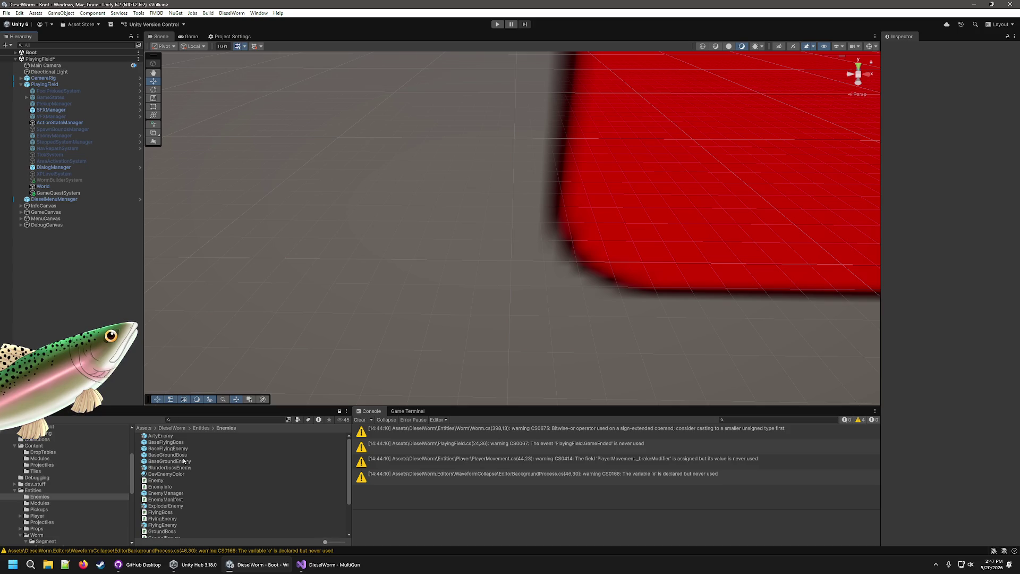
left_click(183, 449)
double_click(182, 451)
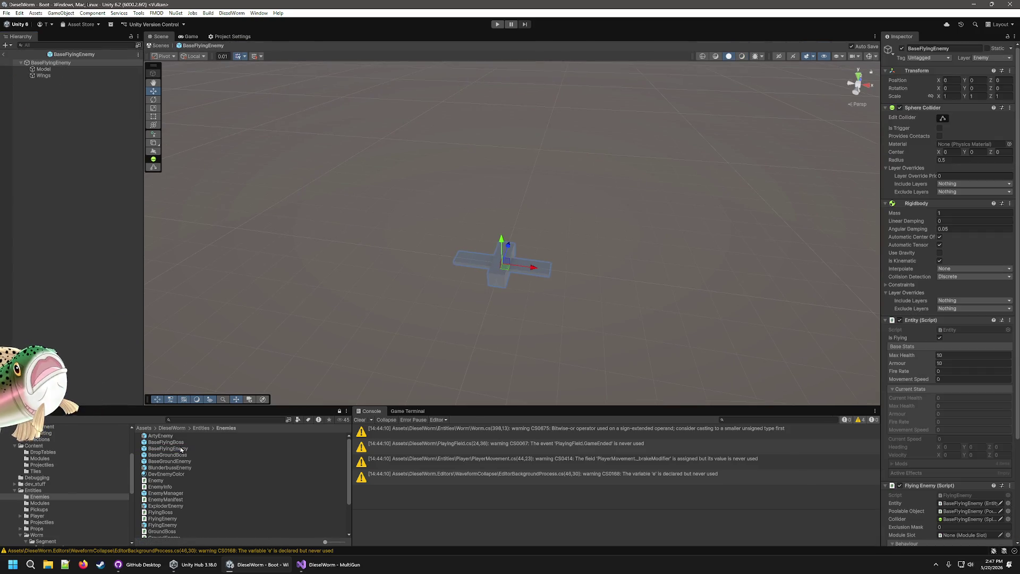
- Open BaseFlyingBoss and undo the extra Model and Wings, leaving four child parts
double_click(178, 443)
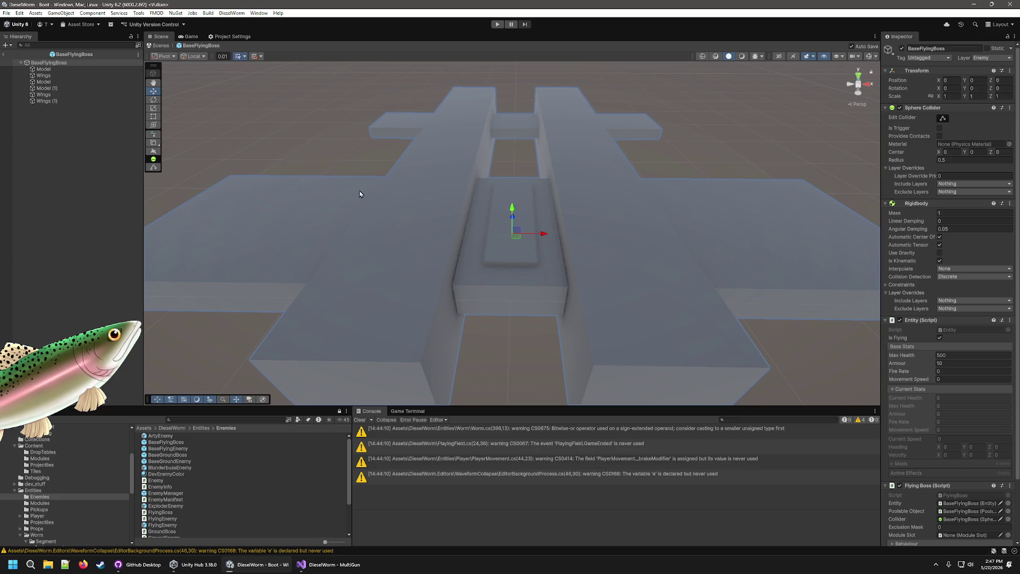
left_click(59, 77)
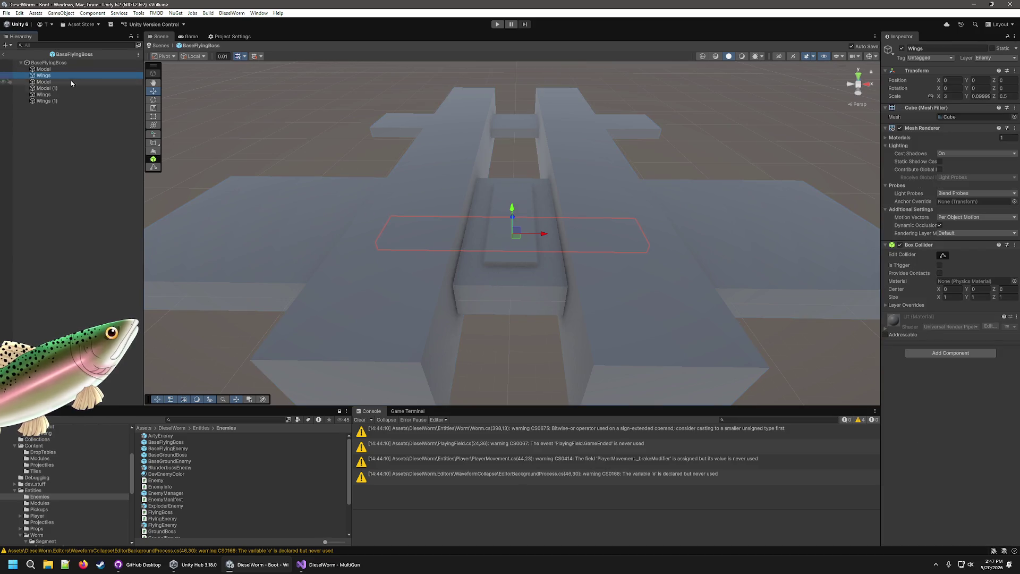
key("ctrl+z")
key("ctrl+z")
key("ctrl+z")
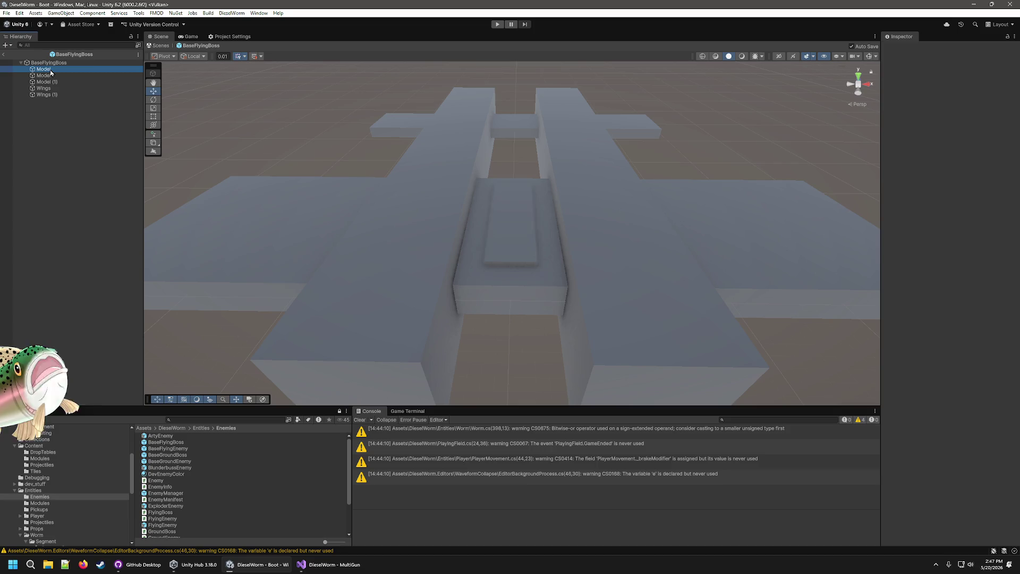
key("w")
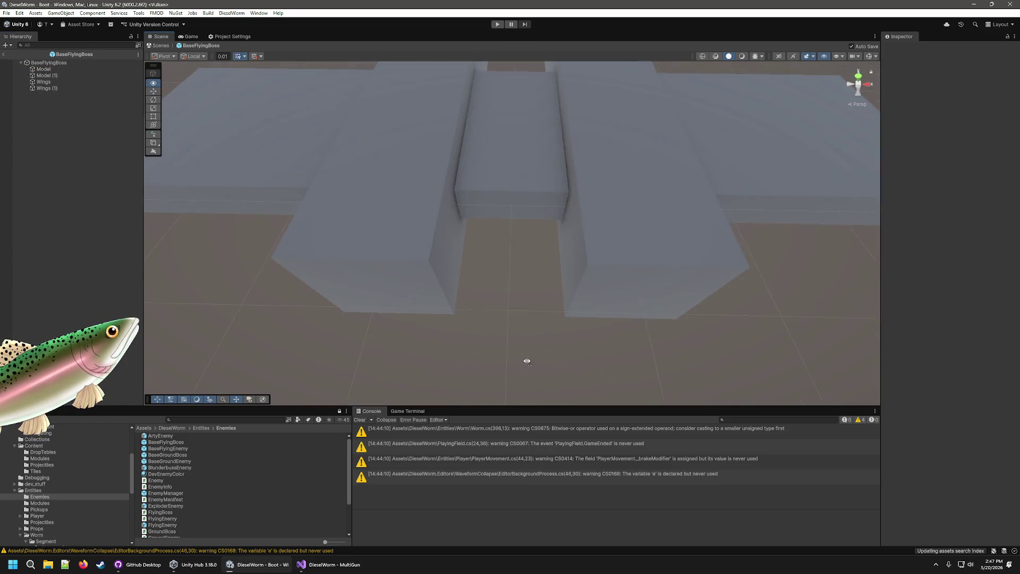
mouse_move(530, 359)
left_mouse_down()
mouse_move(514, 126)
mouse_move(546, 202)
mouse_move(547, 234)
mouse_move(531, 231)
left_mouse_up()
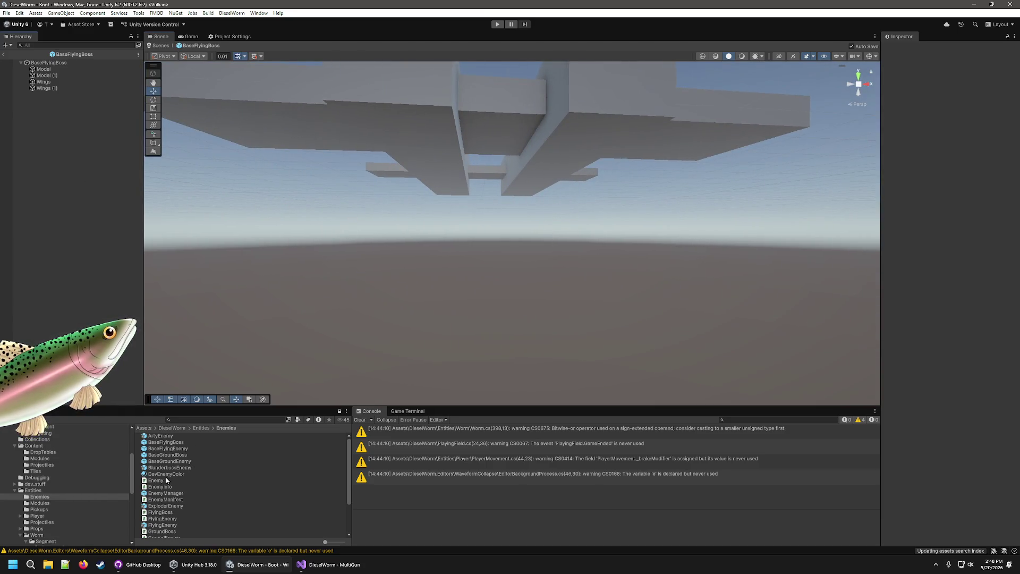
- Create a prefab variant of BaseFlyingBoss named FirstFlyingBoss
right_click(167, 442)
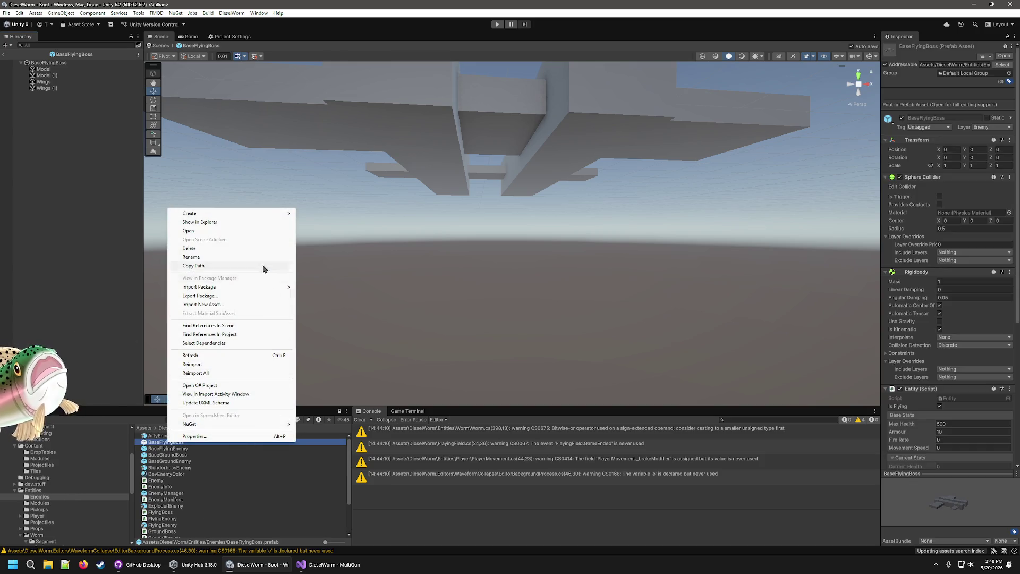
mouse_move(253, 215)
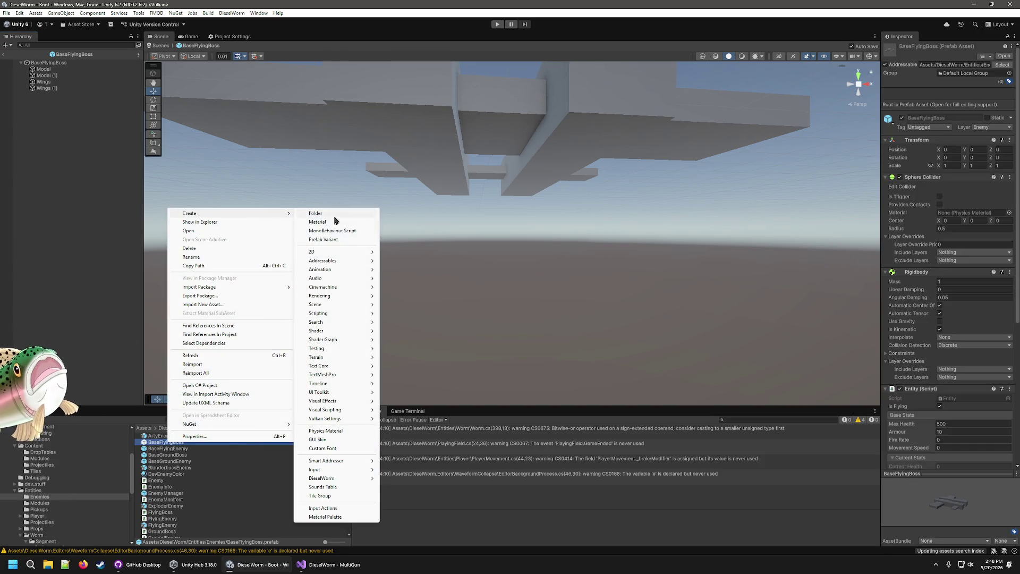
left_click(335, 241)
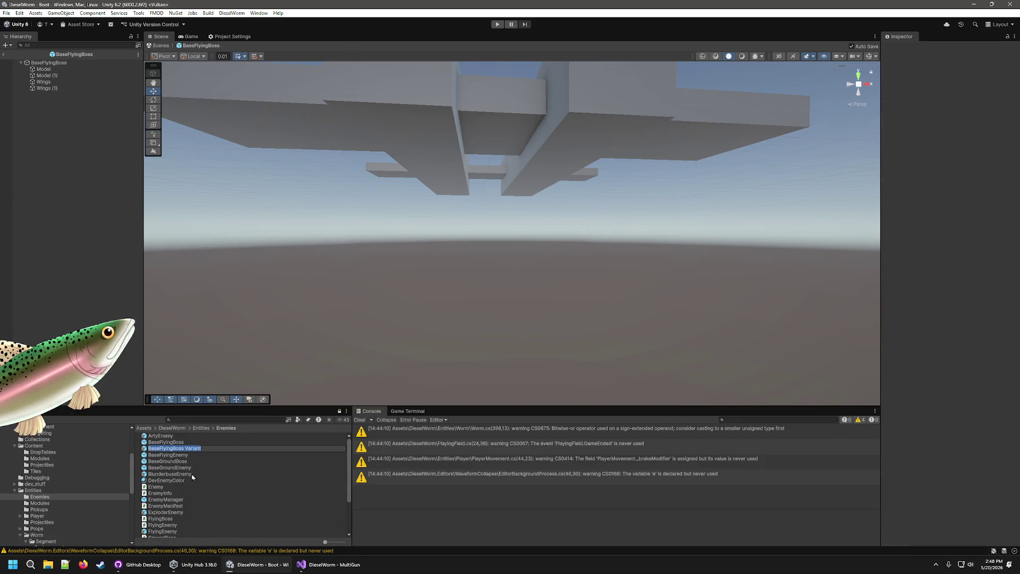
type("Fl")
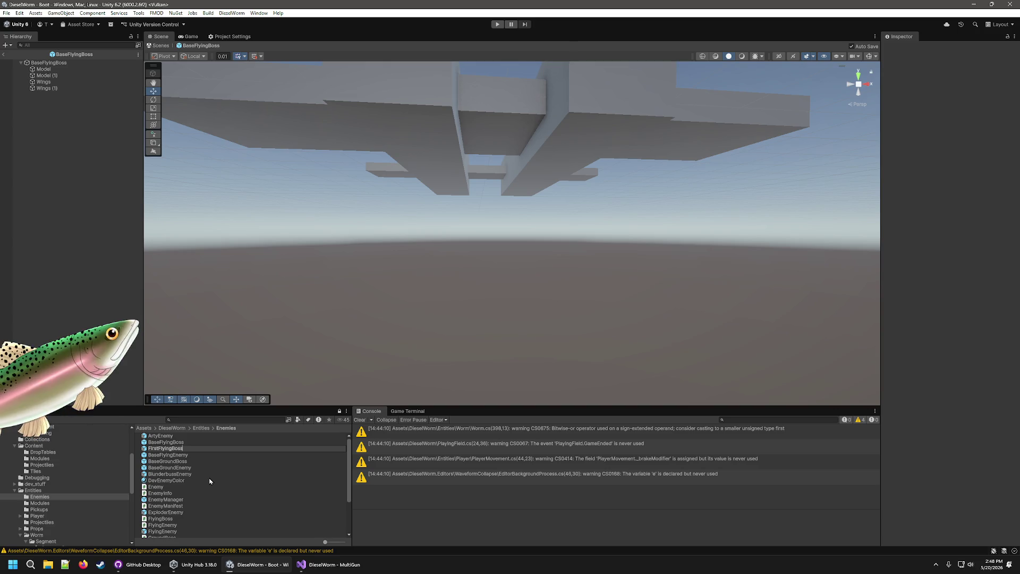
key("Return")
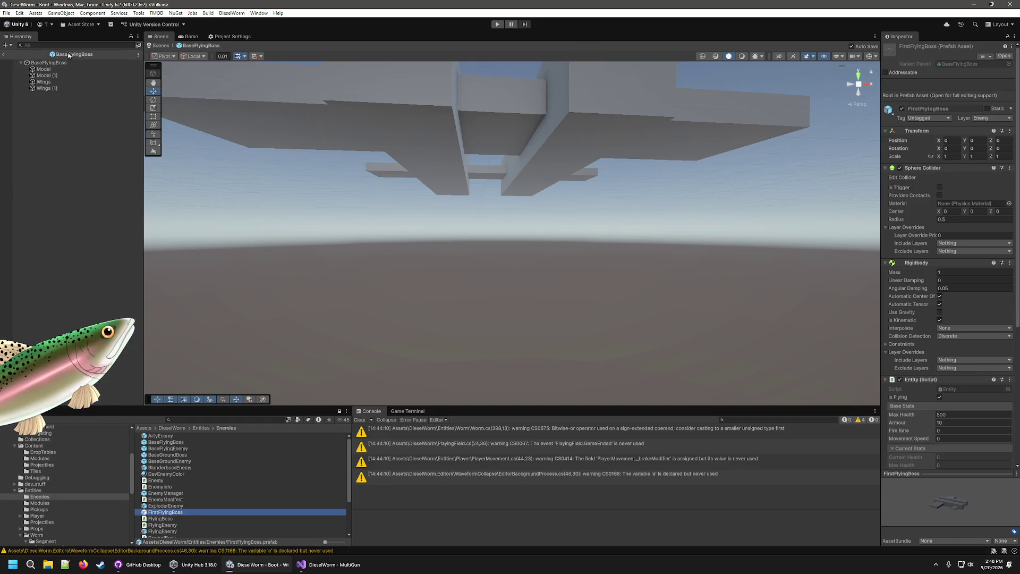
- Exit BaseFlyingBoss, open FirstFlyingBoss for editing and browse to the Modules folder
left_click(4, 54)
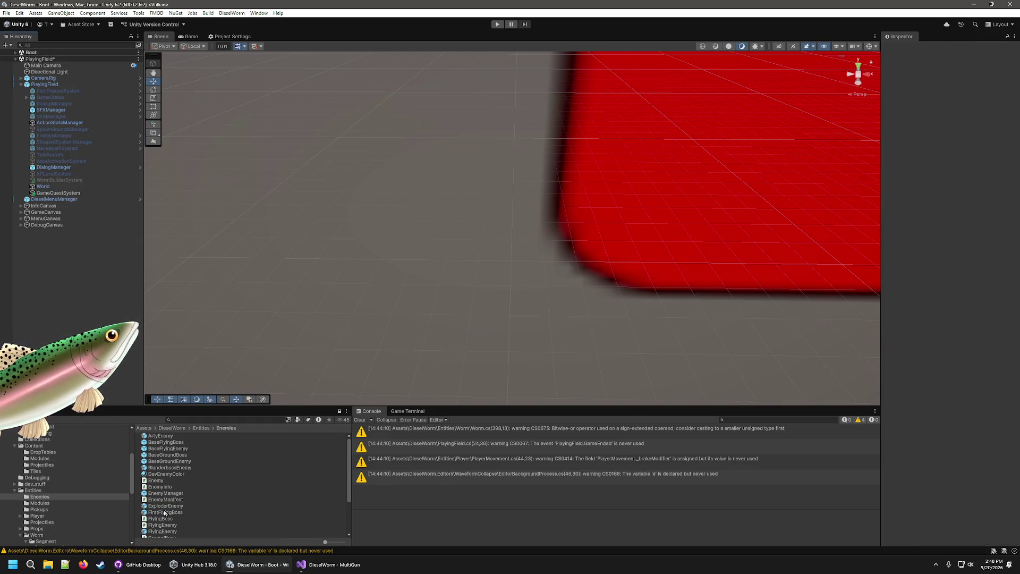
double_click(165, 512)
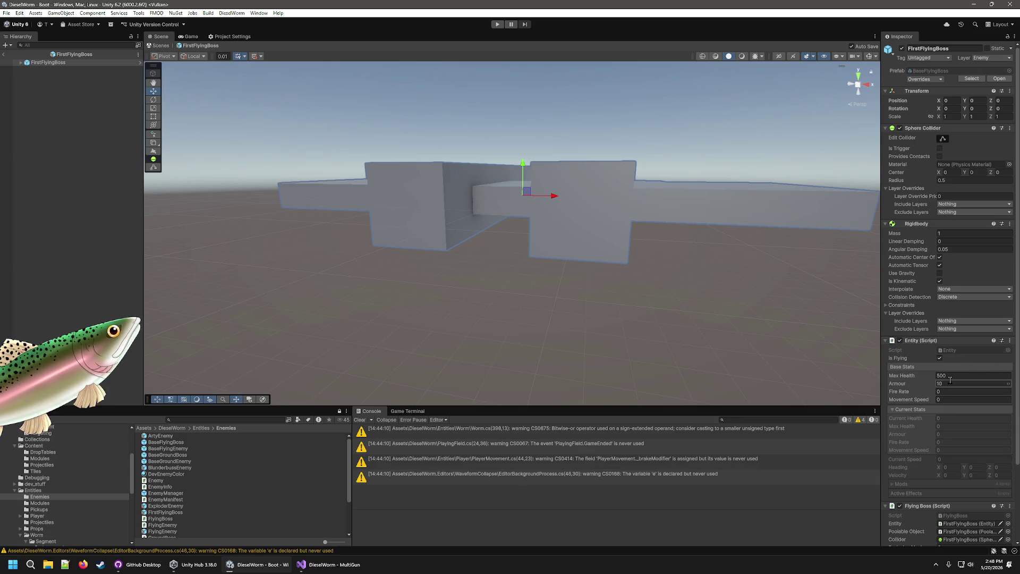
scroll(950, 379, "down", 3)
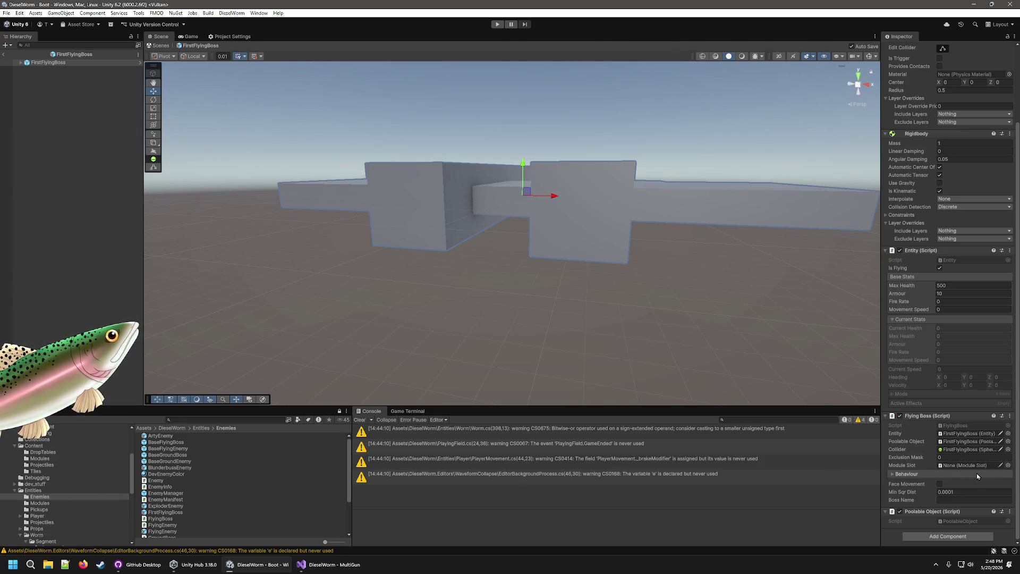
left_click(44, 504)
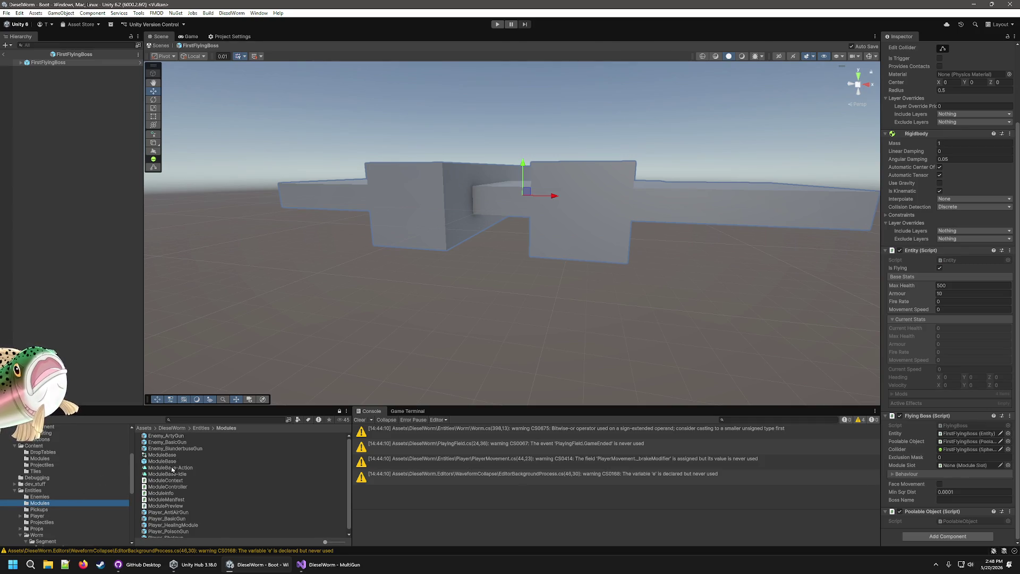
- Add a ModuleSlot from the Worm Segment folder as a child of FirstFlyingBoss
scroll(176, 461, "down", 1)
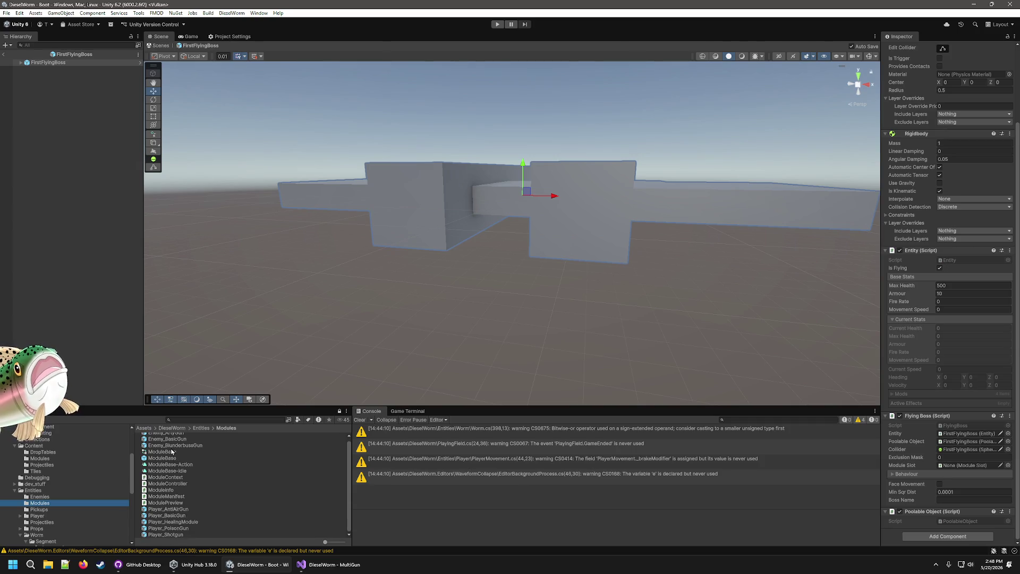
scroll(46, 523, "down", 2)
left_click(46, 517)
left_click_drag(165, 464, 66, 63)
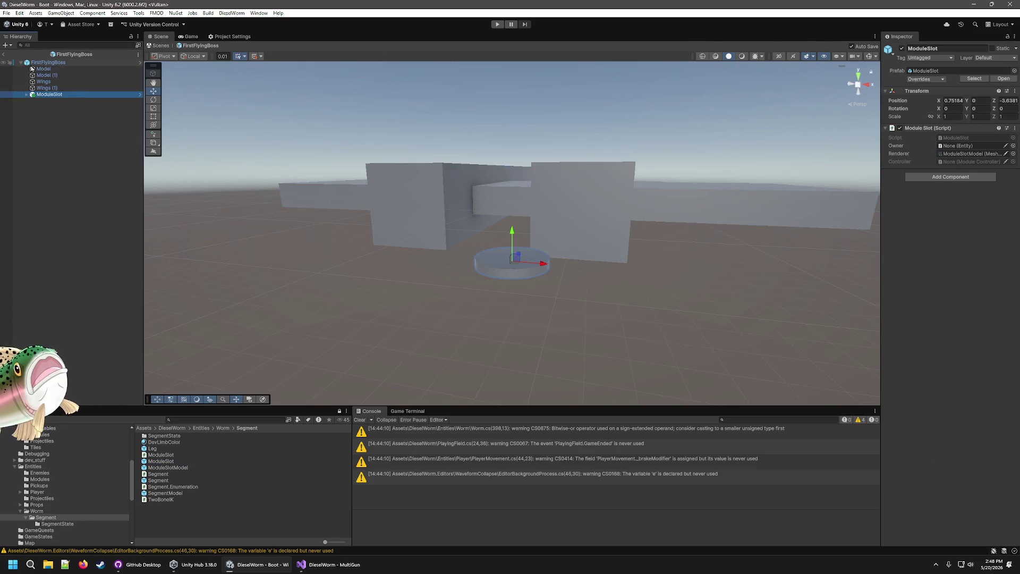
mouse_move(587, 314)
left_mouse_down()
mouse_move(619, 332)
mouse_move(608, 325)
mouse_move(571, 414)
left_mouse_up()
key("f")
- Zero the ModuleSlot's X and Z position, lower it slightly and save
left_click(957, 101)
type("0")
key("Tab")
key("Tab")
type("0")
key("Return")
mouse_move(591, 302)
left_mouse_down()
mouse_move(562, 241)
mouse_move(608, 257)
mouse_move(604, 296)
mouse_move(576, 157)
mouse_move(588, 158)
mouse_move(549, 135)
left_mouse_up()
scroll(562, 241, "up", 5)
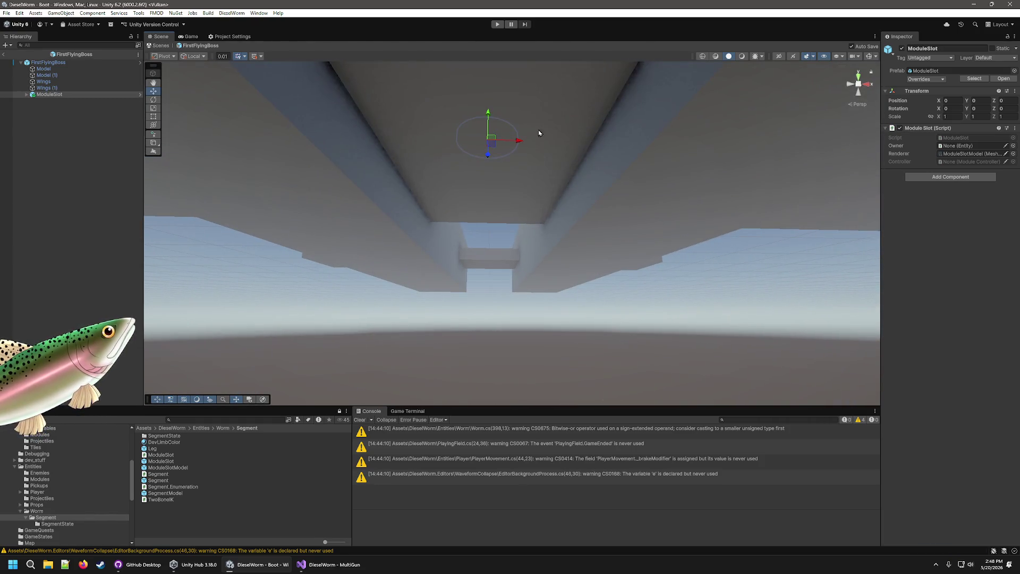
mouse_move(489, 113)
left_mouse_down()
mouse_move(503, 151)
mouse_move(610, 284)
mouse_move(433, 237)
left_mouse_up()
key("ctrl+s")
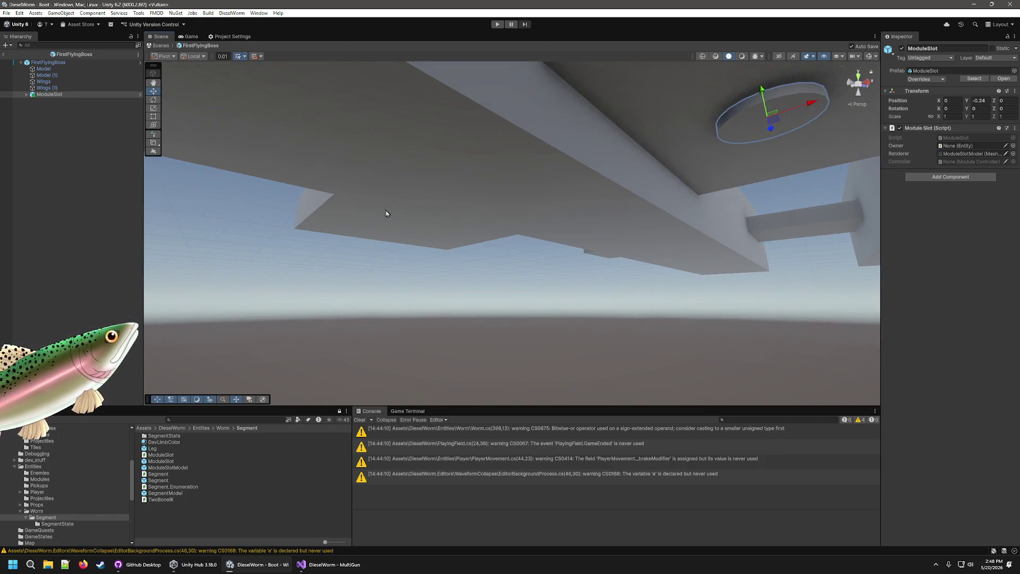
- Keep the ModuleSlot's X rotation at 180 after a trial tilt
left_click(154, 102)
key("f")
mouse_move(769, 164)
left_mouse_down()
mouse_move(736, 151)
mouse_move(676, 250)
mouse_move(645, 219)
left_mouse_up()
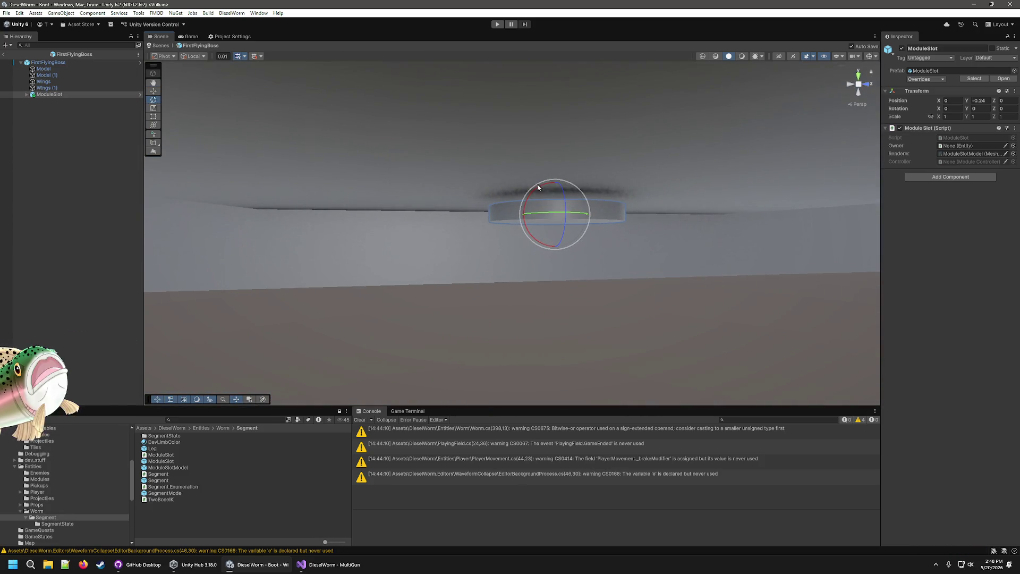
mouse_move(536, 191)
left_mouse_down()
mouse_move(616, 210)
mouse_move(640, 191)
mouse_move(662, 287)
mouse_move(676, 140)
mouse_move(621, 199)
mouse_move(656, 275)
left_mouse_up()
key("ctrl+z")
- Shift the ModuleSlot back along Z and fine-tune its height to -0.22
left_click(153, 91)
left_click_drag(527, 216, 404, 247)
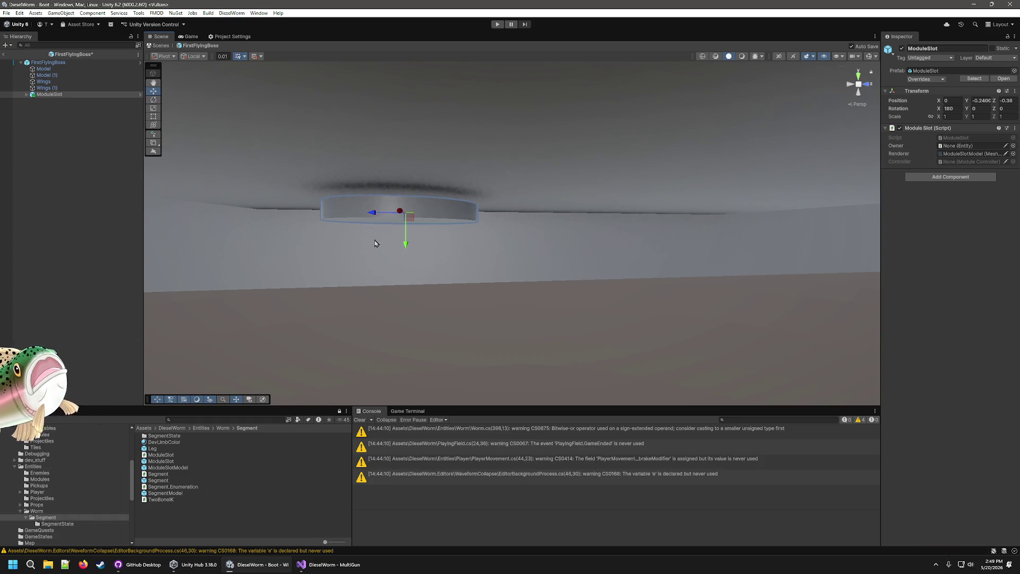
right_click(487, 348)
mouse_move(500, 350)
left_mouse_down()
mouse_move(679, 344)
mouse_move(700, 221)
mouse_move(692, 230)
mouse_move(722, 241)
mouse_move(696, 271)
left_mouse_up()
left_click_drag(387, 251, 389, 245)
mouse_move(388, 246)
left_mouse_down()
mouse_move(458, 272)
mouse_move(467, 210)
mouse_move(349, 257)
mouse_move(402, 326)
mouse_move(488, 353)
left_mouse_up()
left_click(487, 353)
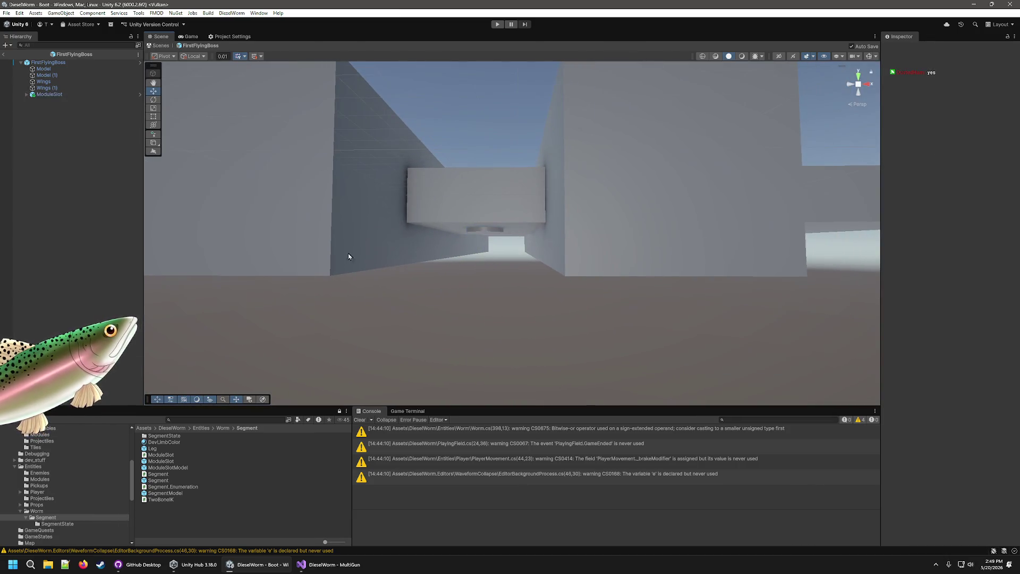
- Set the ModuleSlot's Owner field to FirstFlyingBoss
left_click(54, 95)
left_click(343, 59)
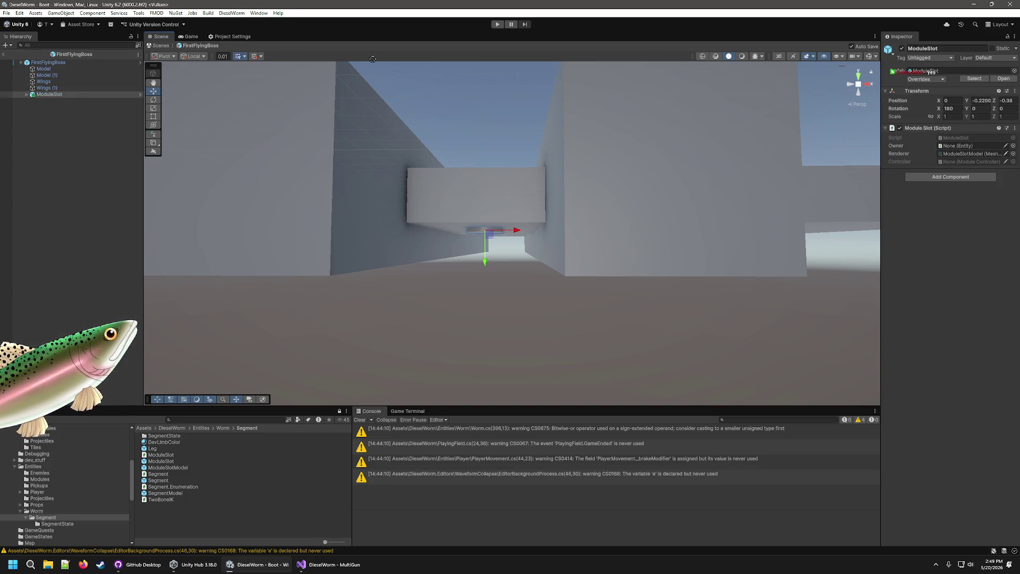
left_click(967, 146)
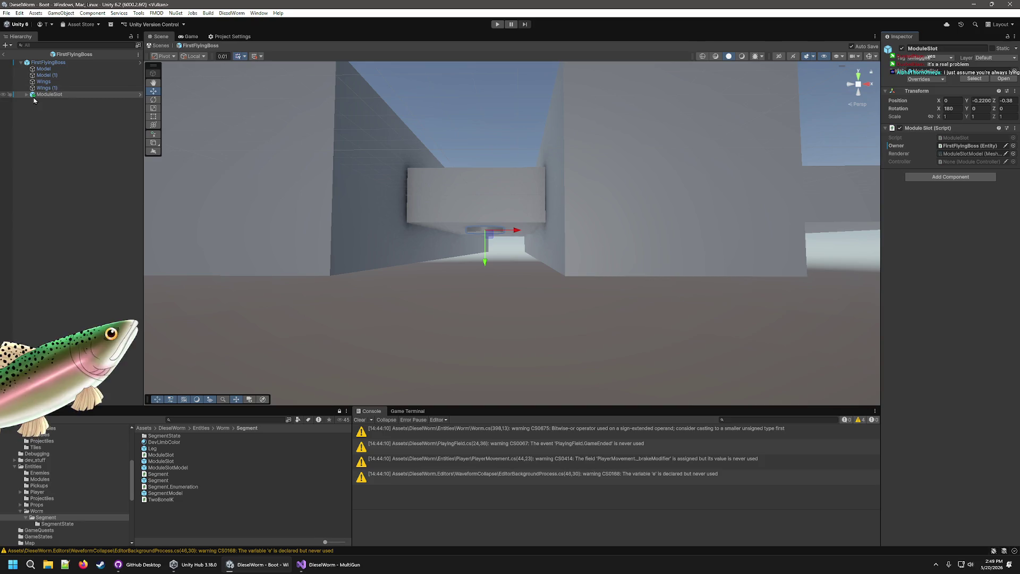
- Assign the ModuleSlot child to FirstFlyingBoss's Flying Boss Module Slot field
left_click(51, 64)
scroll(907, 374, "down", 3)
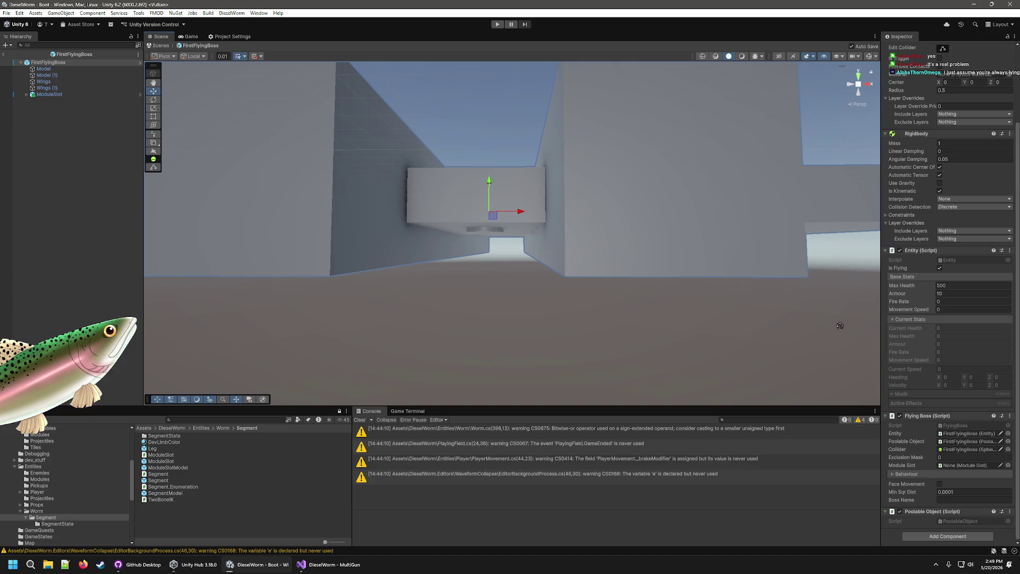
left_click_drag(1016, 464, 972, 465)
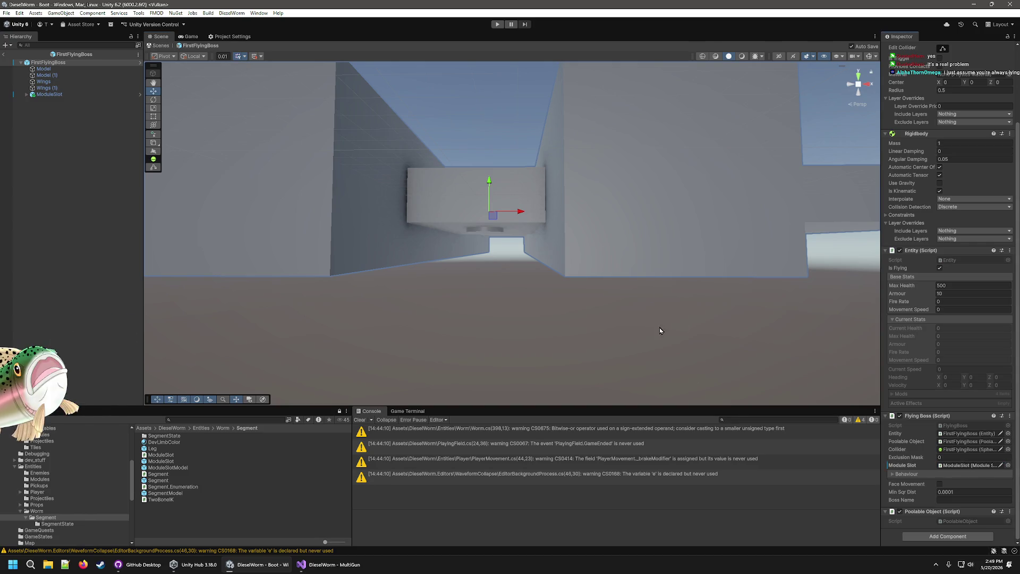
left_click(489, 316)
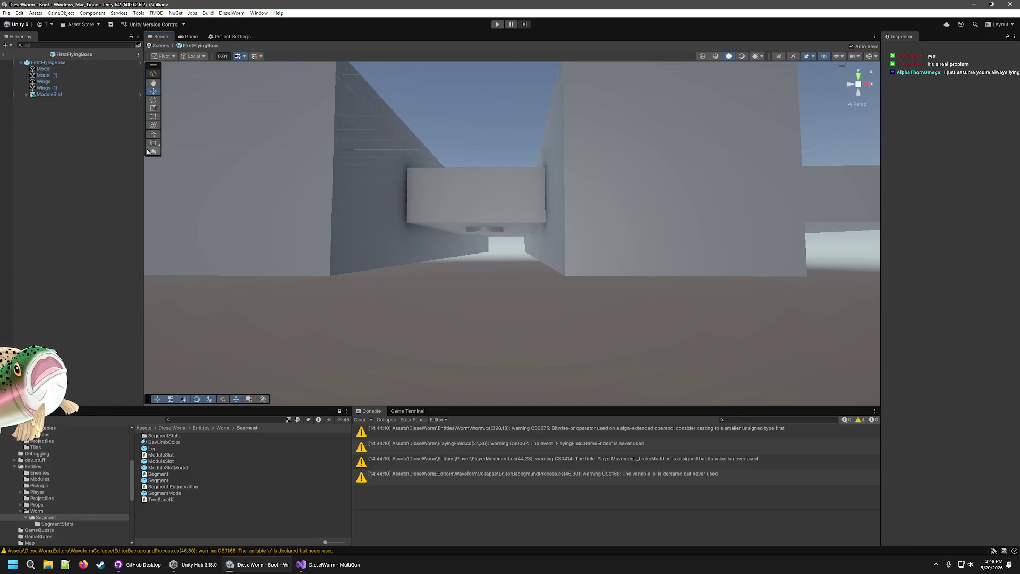
left_click(48, 62)
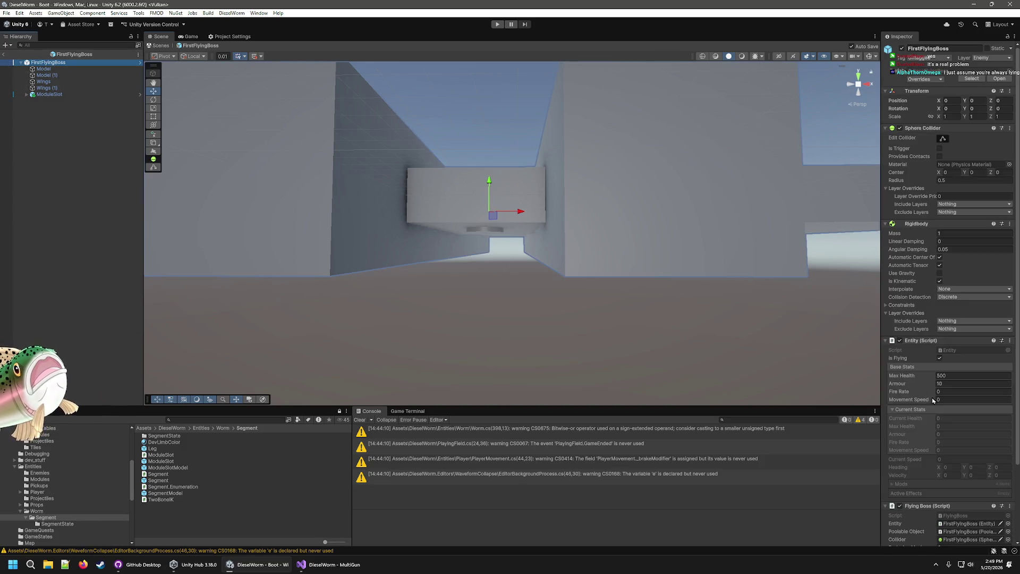
- Set the boss behaviour to ClosestEnemy targeting, 0.5 tick rate and KeepDistance movement
scroll(926, 397, "down", 3)
left_click(895, 476)
scroll(896, 477, "down", 2)
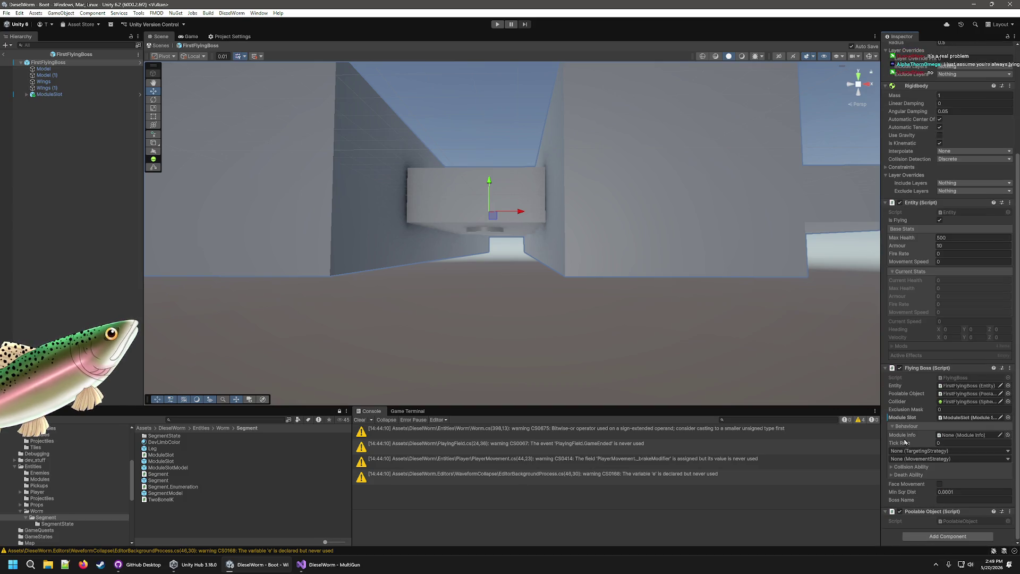
left_click(1002, 451)
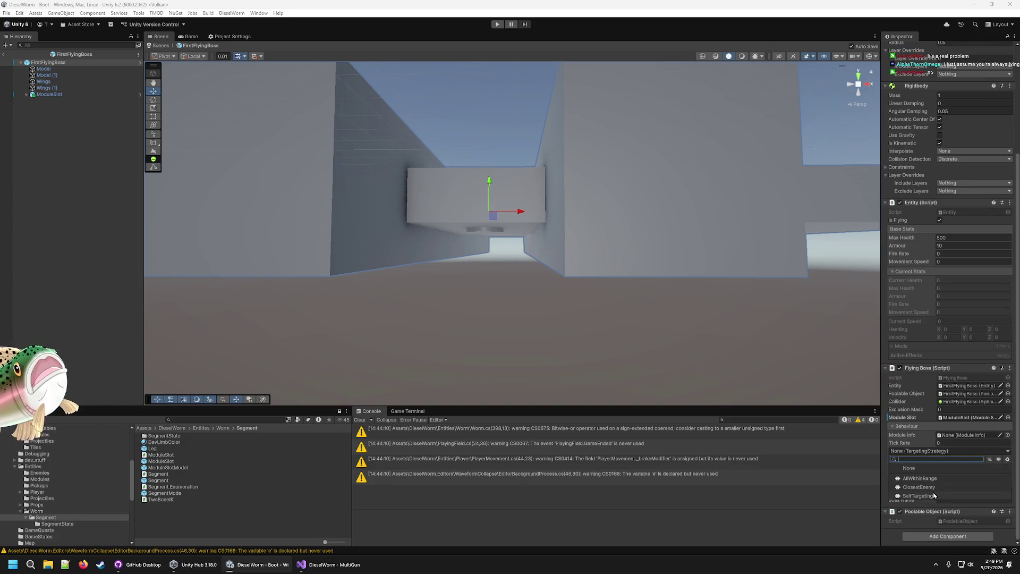
left_click(919, 487)
left_click(962, 444)
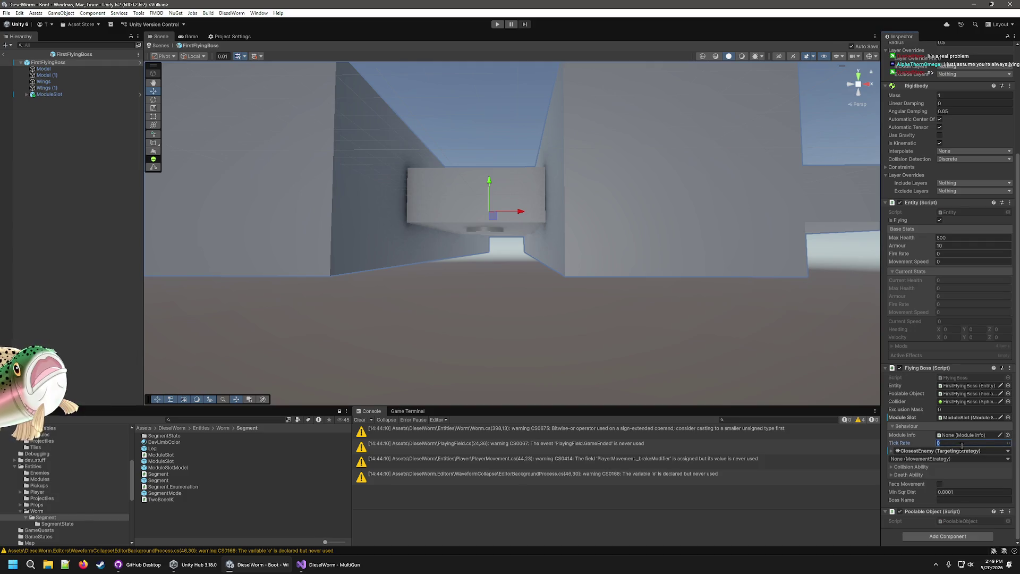
type("0.5")
left_click(1008, 459)
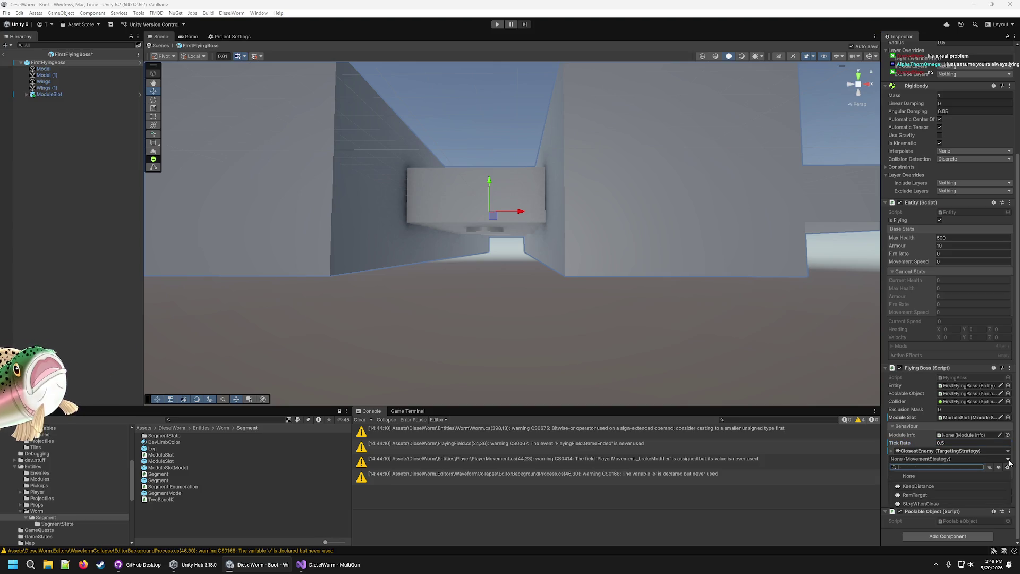
left_click(929, 487)
- Add an ApplyDamage effect to the Collision Ability and edit its Damage amount
left_click(893, 467)
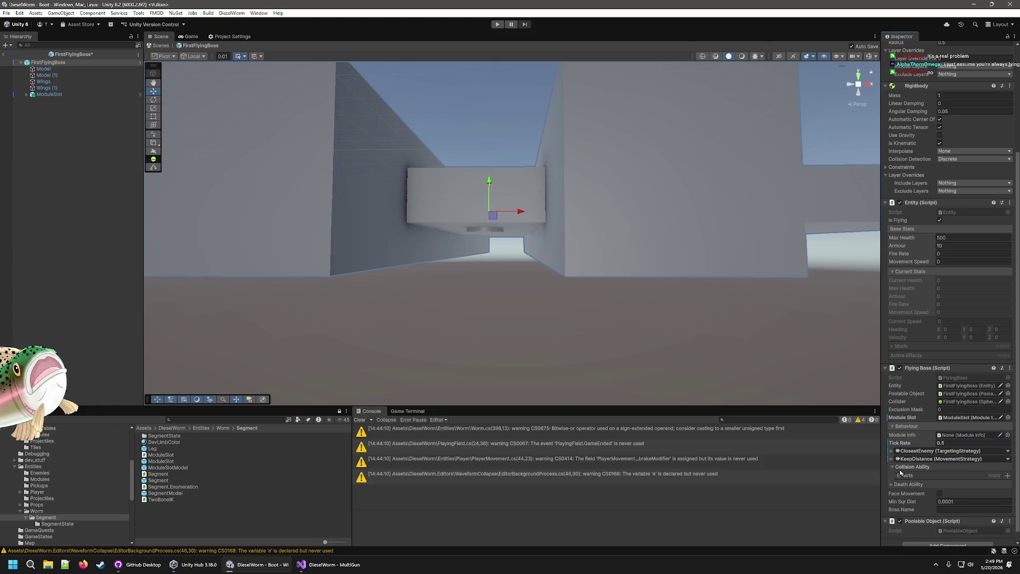
left_click(1007, 475)
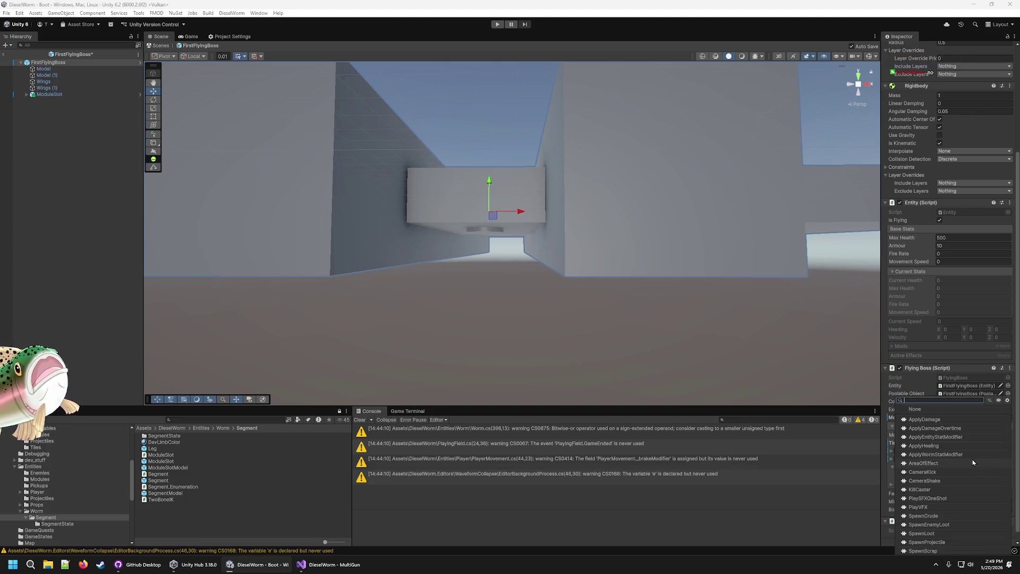
left_click(934, 420)
left_click(911, 486)
left_click(948, 492)
scroll(956, 478, "down", 1)
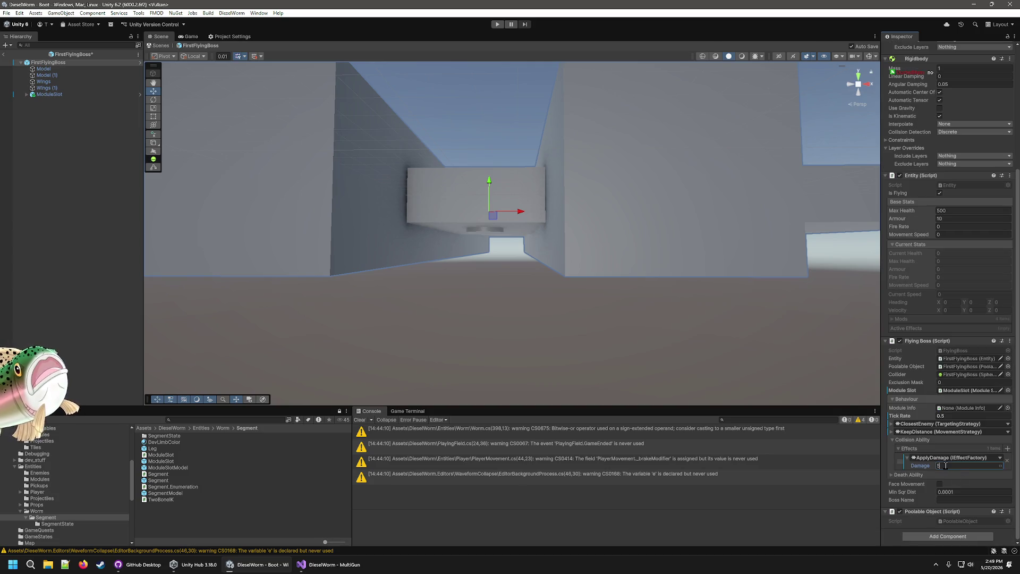
- Add PlayVFX and PlaySFXOneShot as further collision effects
left_click(1008, 449)
left_click(919, 508)
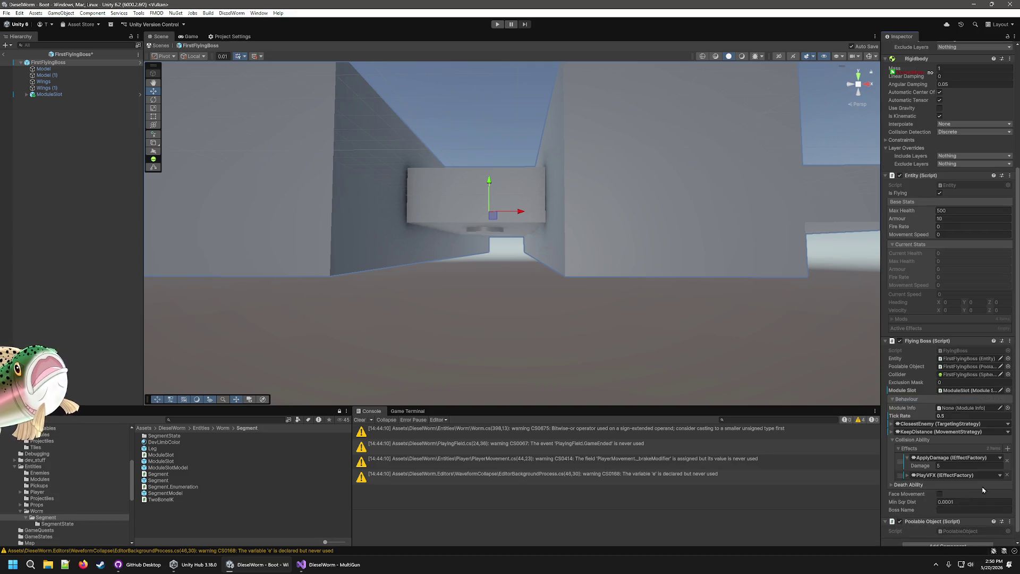
left_click(1008, 449)
left_click(925, 498)
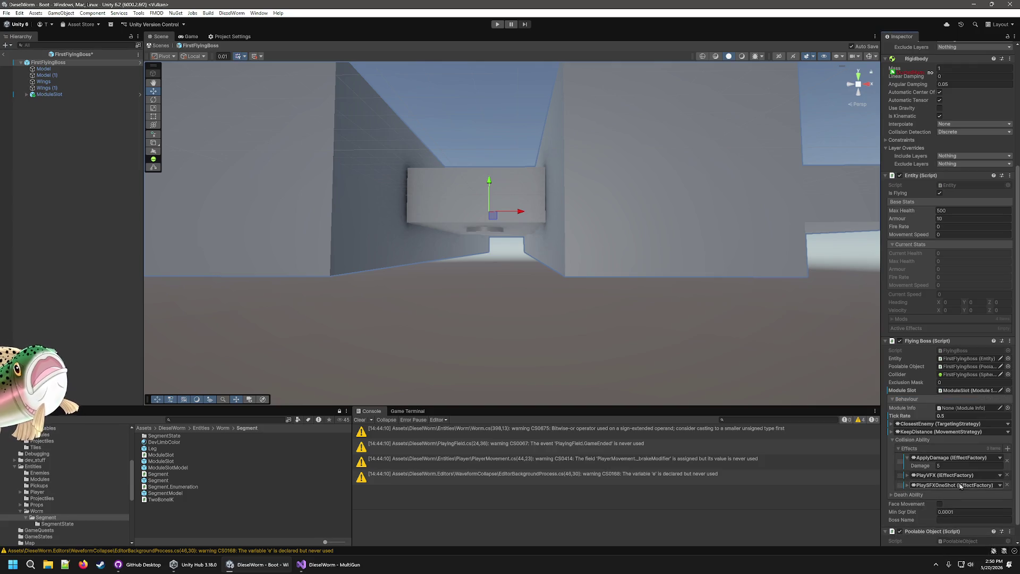
left_click(912, 476)
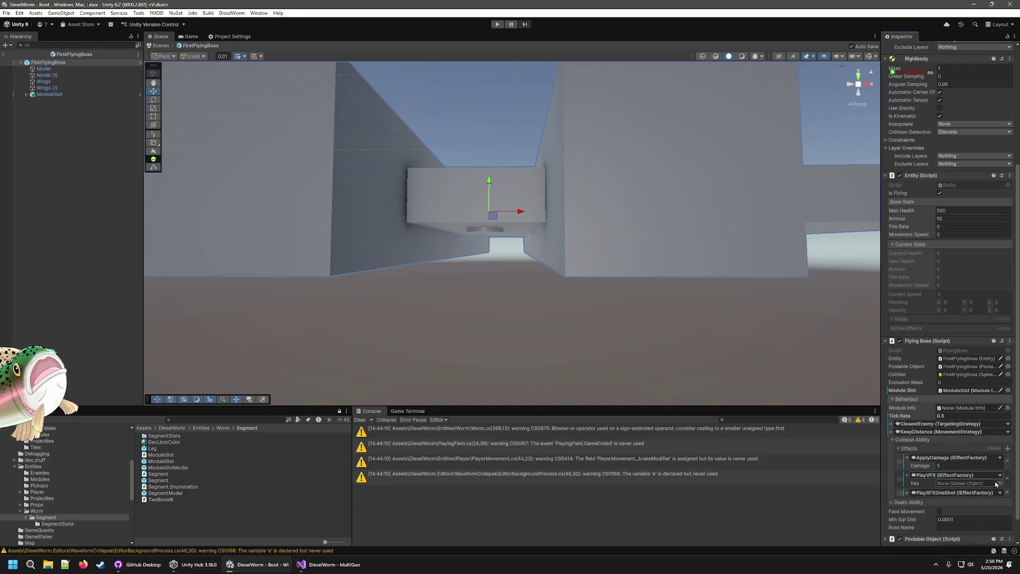
- Set the collision PlayVFX Key to VFX_MuzzleFlash
left_click(999, 483)
scroll(647, 426, "down", 5)
left_click(646, 471)
scroll(643, 451, "down", 10)
double_click(638, 426)
- Give the collision sound effect an FMOD SFX event and move it above PlayVFX
left_click(907, 496)
left_click(978, 501)
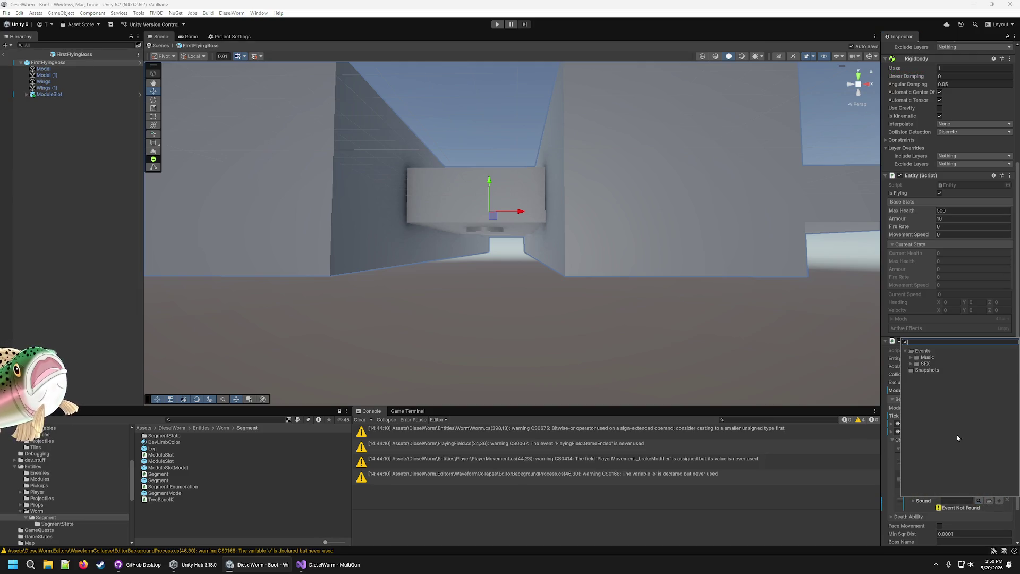
left_click(910, 363)
double_click(932, 401)
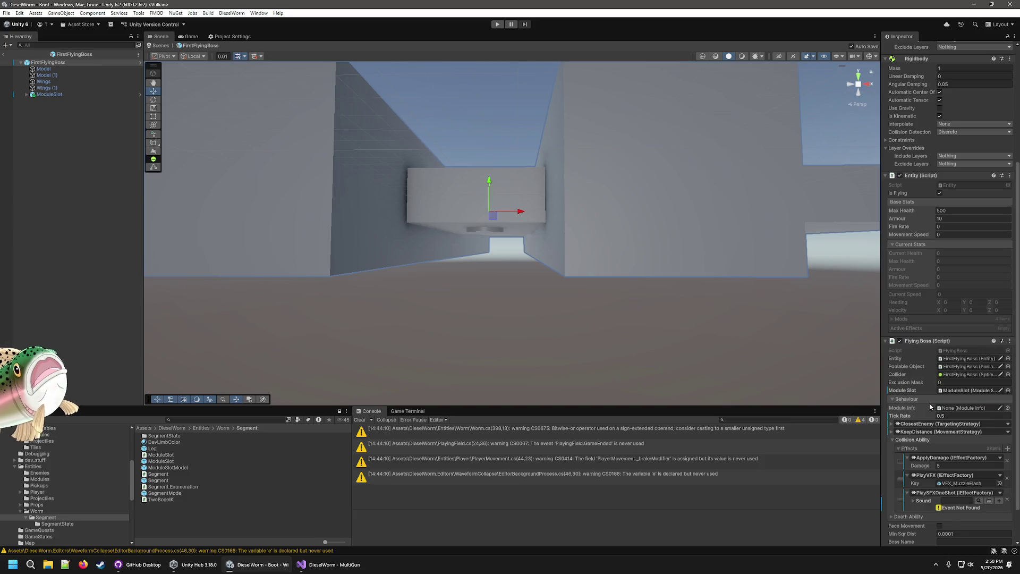
left_click_drag(900, 496, 898, 460)
scroll(899, 478, "down", 2)
left_click(895, 475)
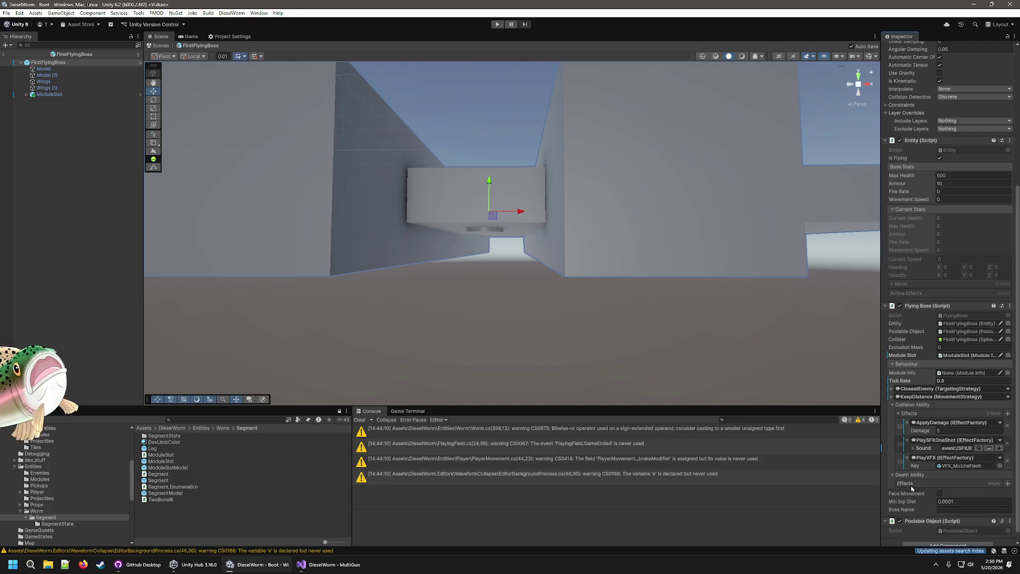
- Add SpawnCrude and SpawnScrap entries to the Death Ability effects
left_click(1007, 483)
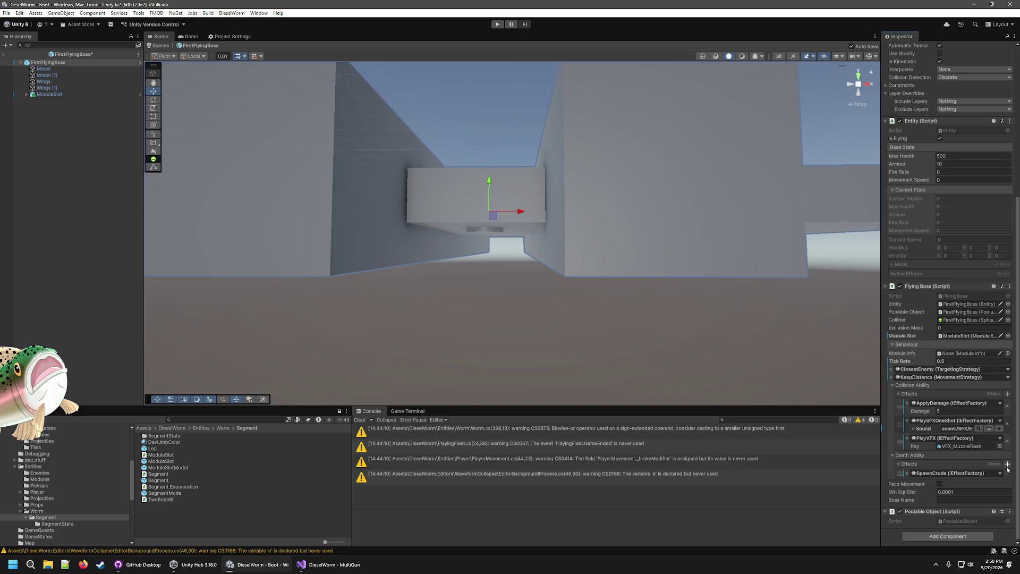
left_click(931, 551)
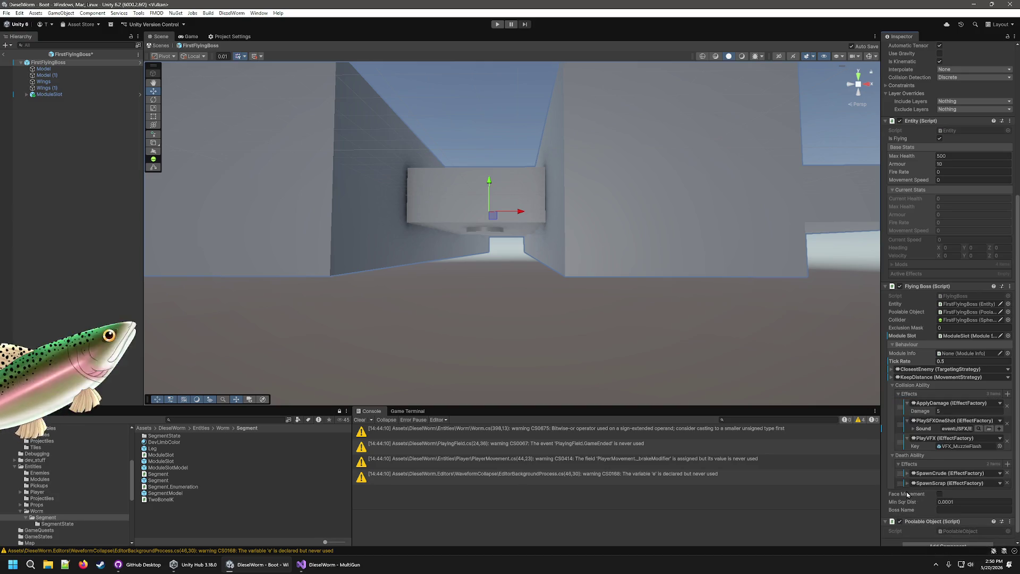
left_click(907, 474)
left_click(907, 499)
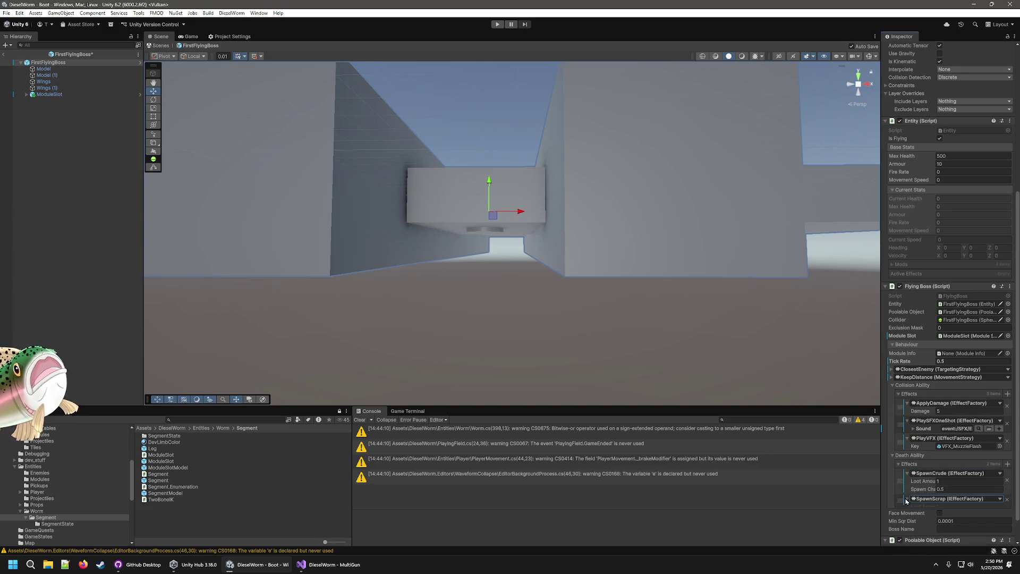
- Give both SpawnCrude and SpawnScrap Spawn Chance 1 and Loot Amount 100
left_click(943, 488)
type("1")
left_click(955, 515)
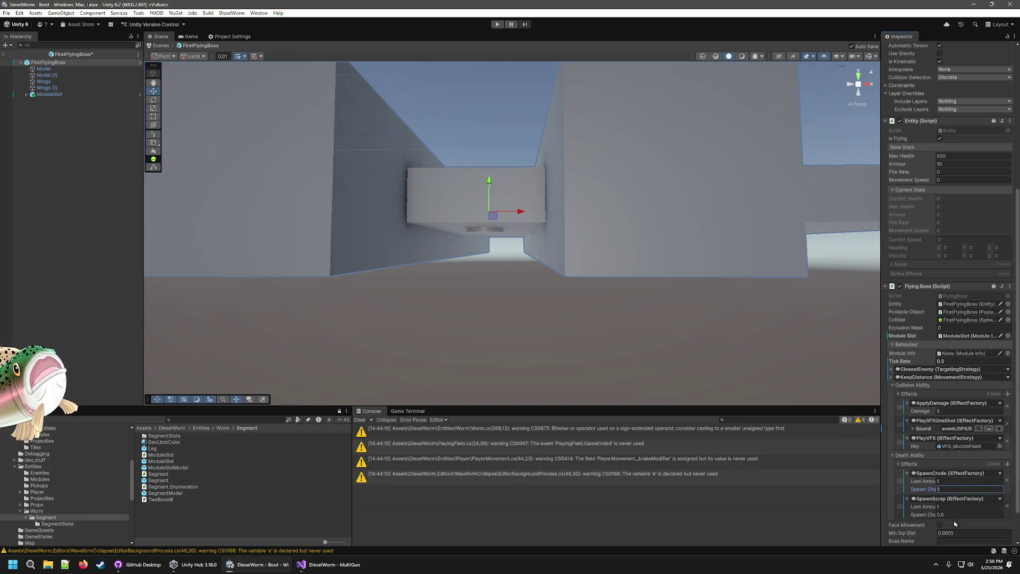
type("1")
left_click(957, 481)
type("00")
left_click(956, 507)
type("00")
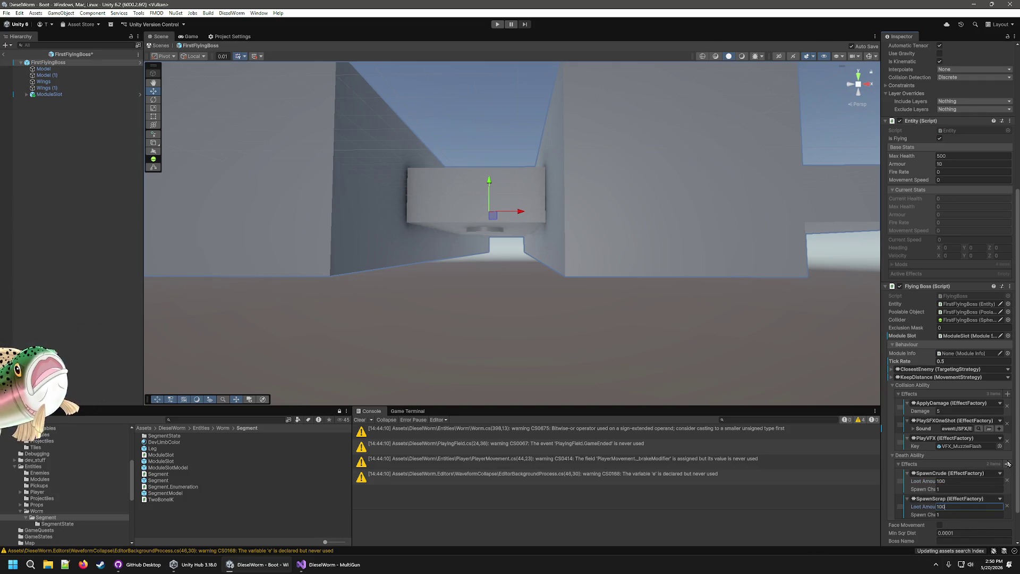
- Add a PlaySFXOneShot death effect using an FMOD SFX event
left_click(1008, 464)
scroll(908, 485, "down", 2)
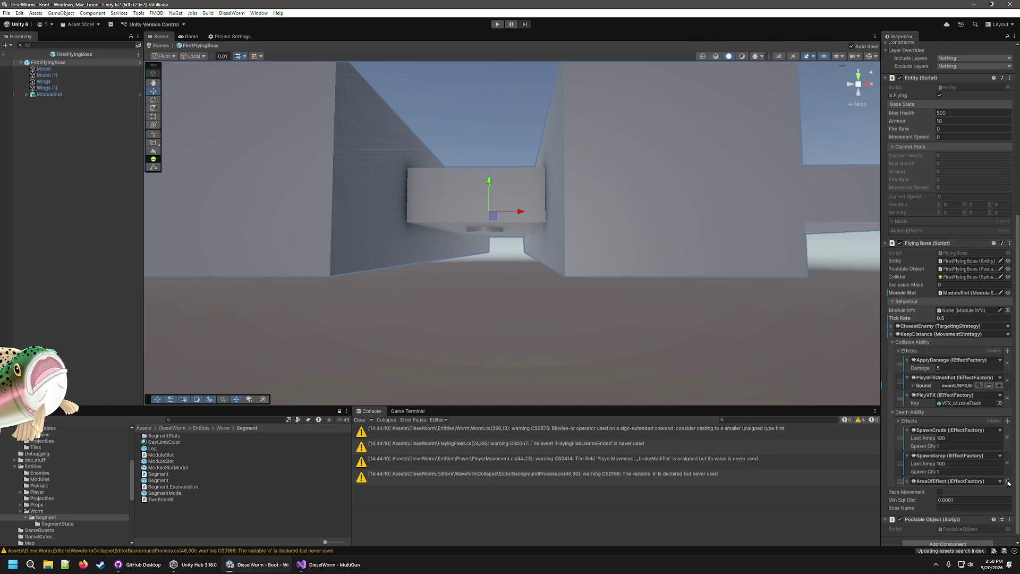
left_click(1008, 422)
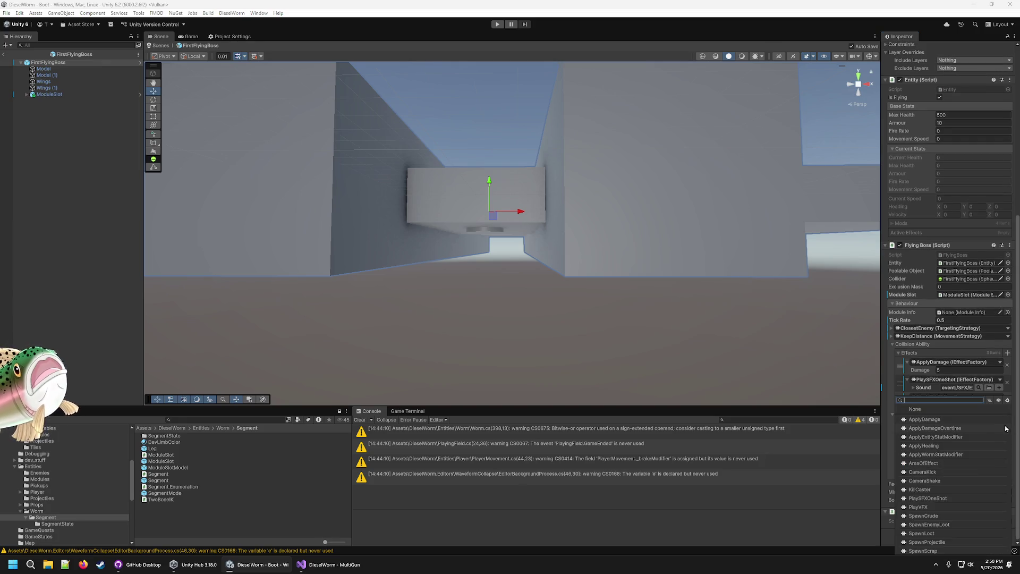
left_click(932, 499)
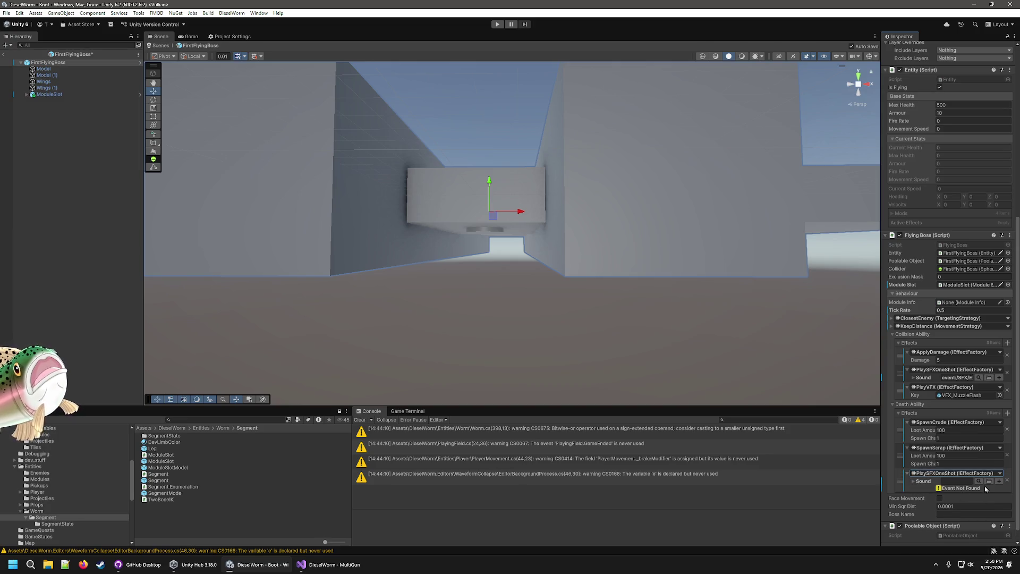
left_click(979, 482)
left_click(910, 344)
double_click(936, 383)
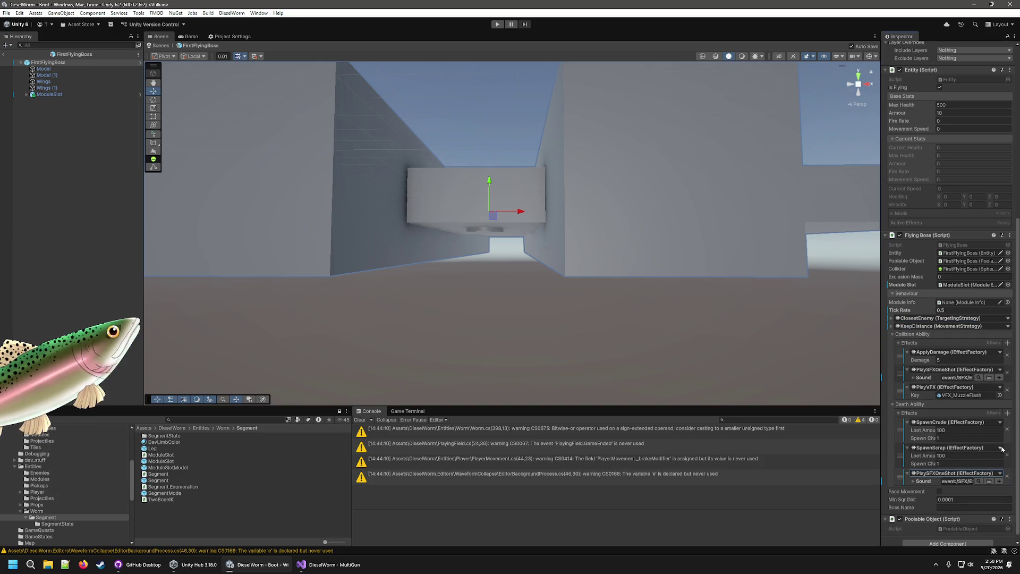
left_click(1007, 413)
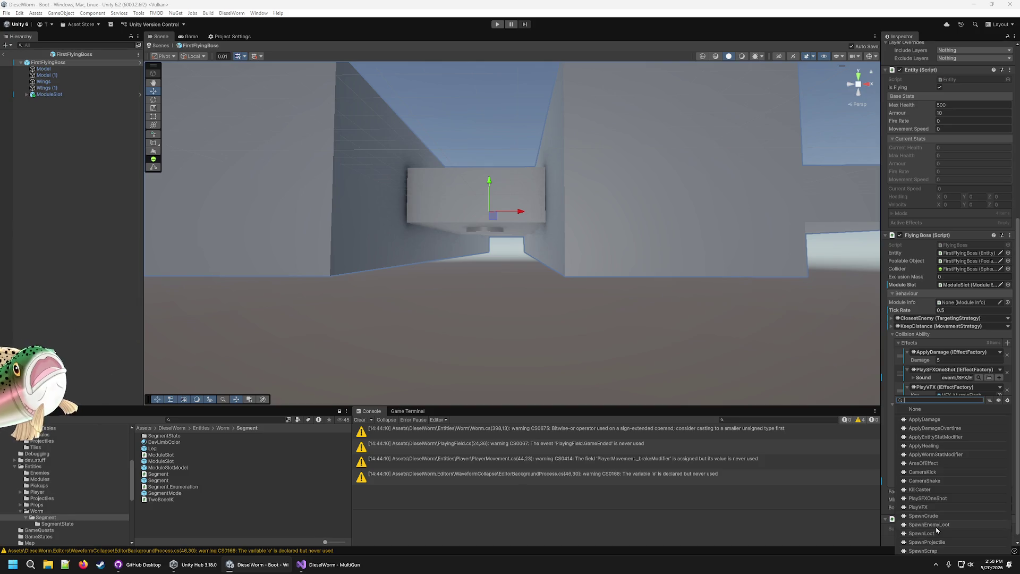
- Add a PlayVFX death effect, switching its Key from Turret_01 to VFX_MuzzleFlash
left_click(939, 508)
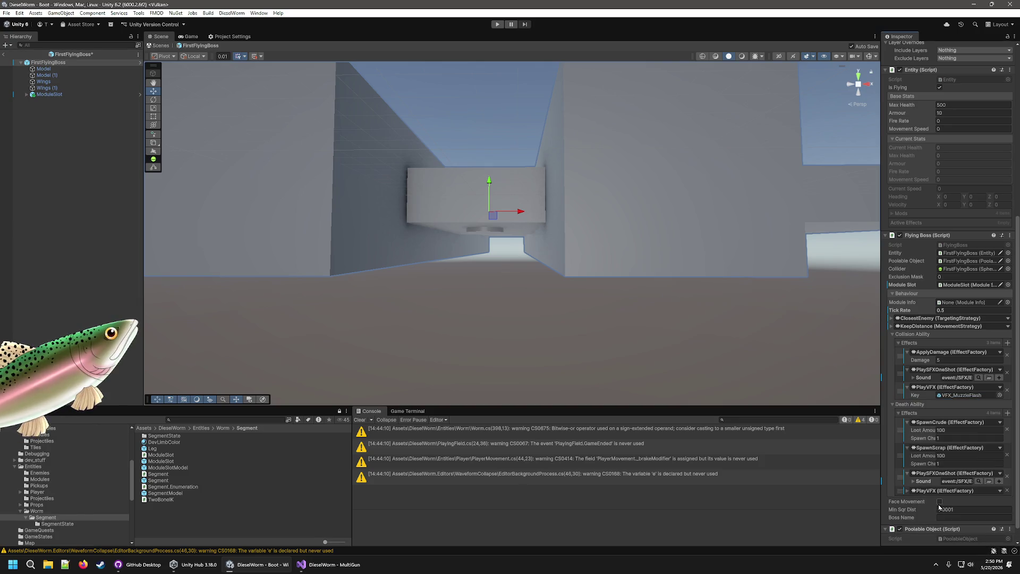
left_click(910, 491)
left_click(999, 499)
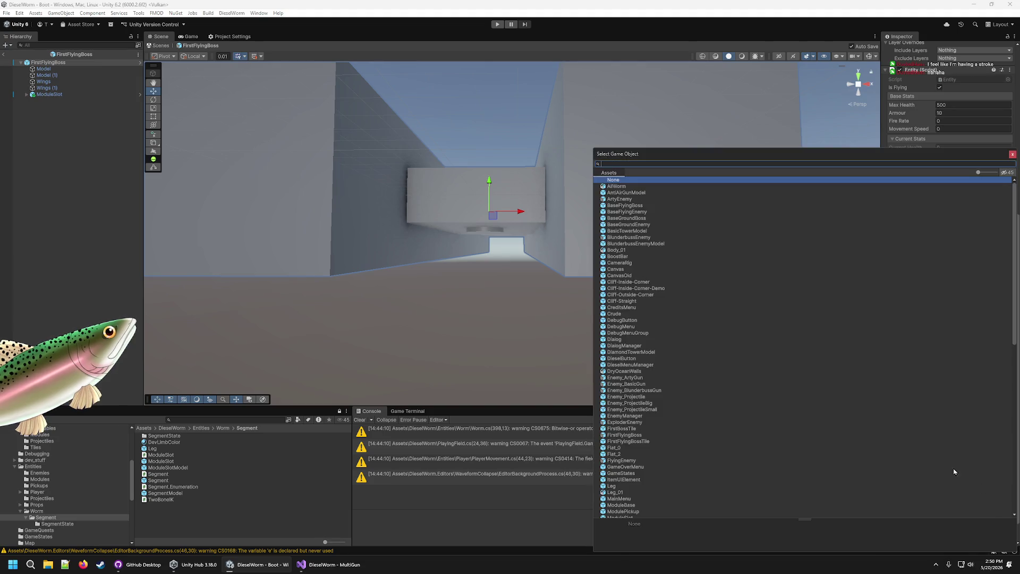
scroll(655, 364, "down", 3)
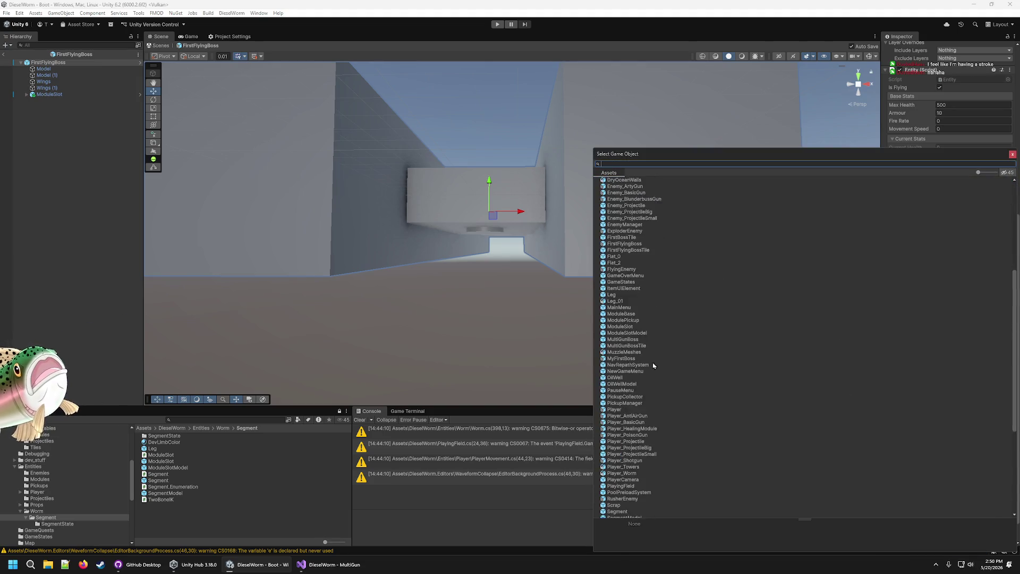
scroll(654, 363, "down", 3)
double_click(617, 420)
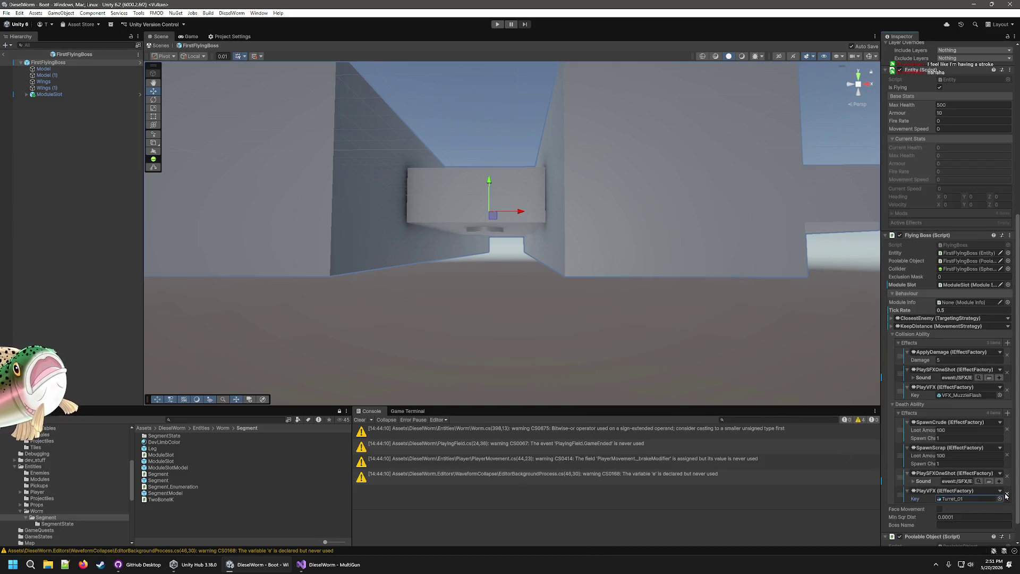
left_click(1000, 499)
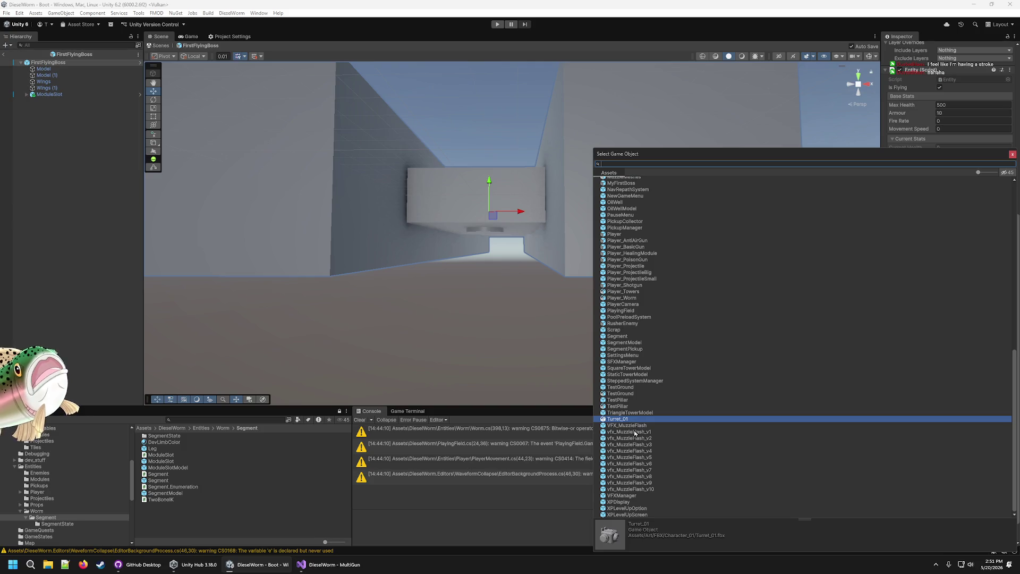
double_click(640, 426)
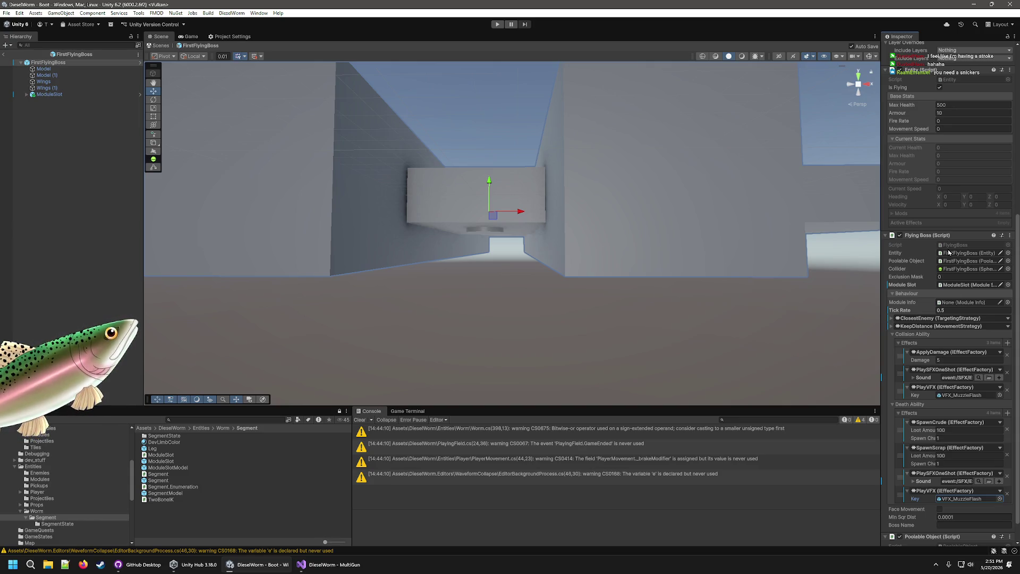
scroll(64, 479, "up", 3)
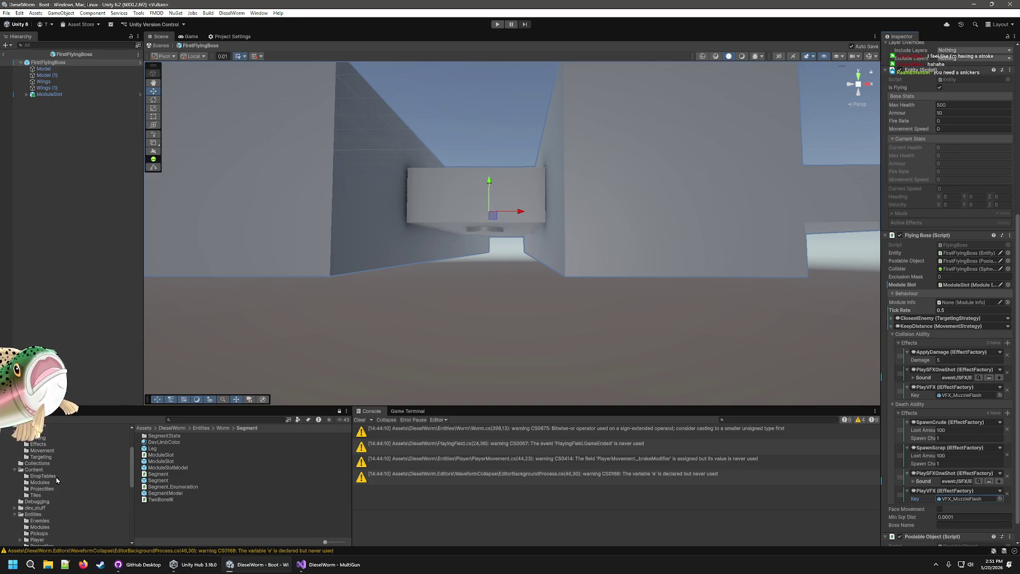
- Drag Module_Enemy_ArtyGun from Content/Modules into FirstFlyingBoss's Module Info field
left_click(41, 483)
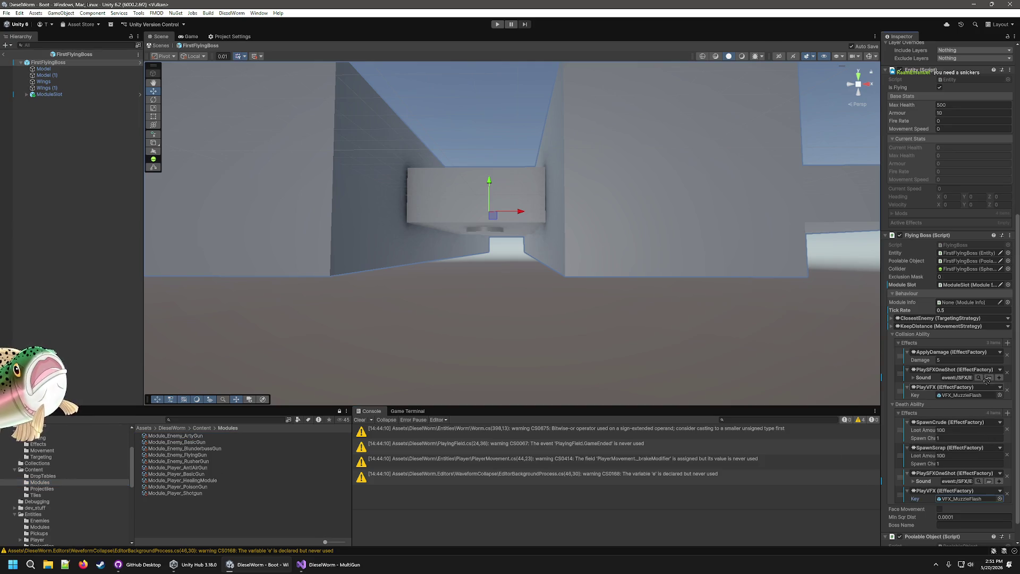
left_click_drag(969, 362, 966, 300)
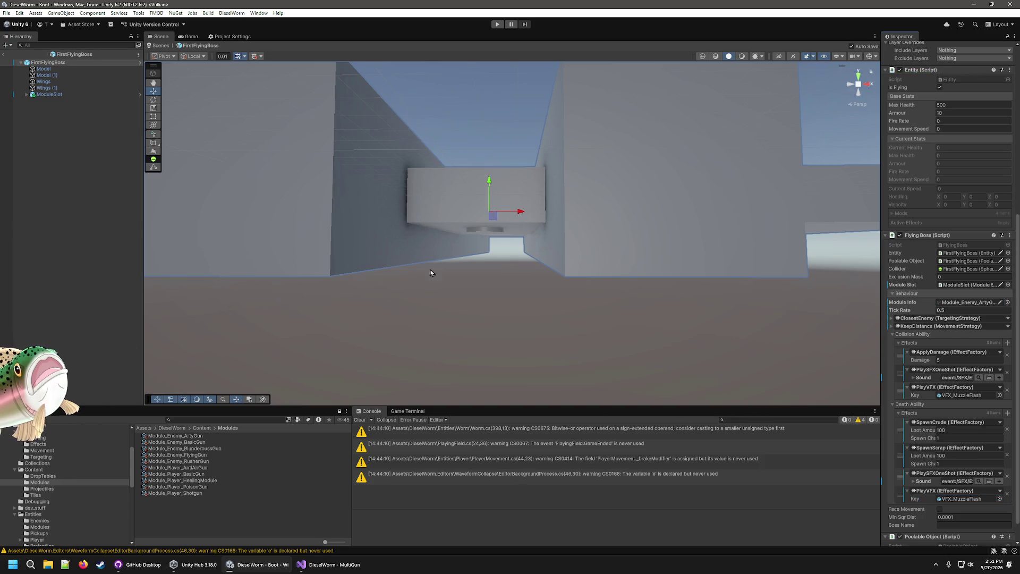
left_click(92, 206)
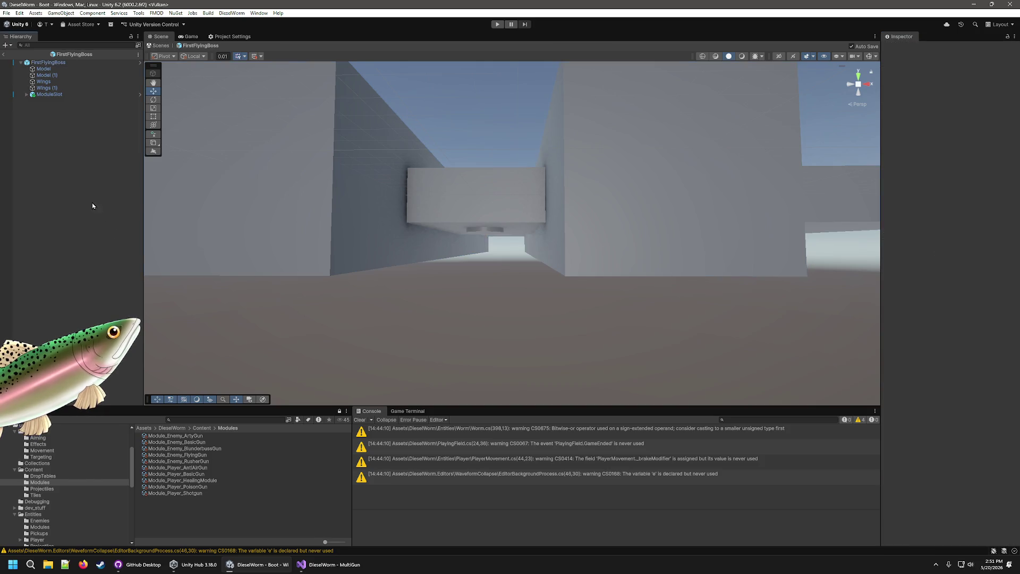
- Exit prefab mode and inspect the MyFirstBoss and FirstFlyingBoss prefabs in Enemies
left_click(4, 53)
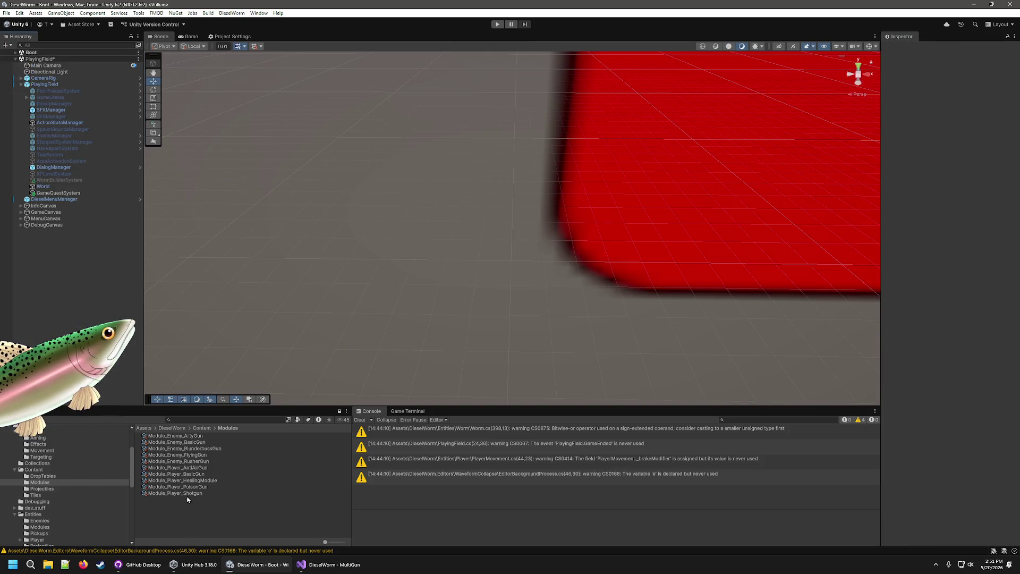
scroll(51, 494, "down", 5)
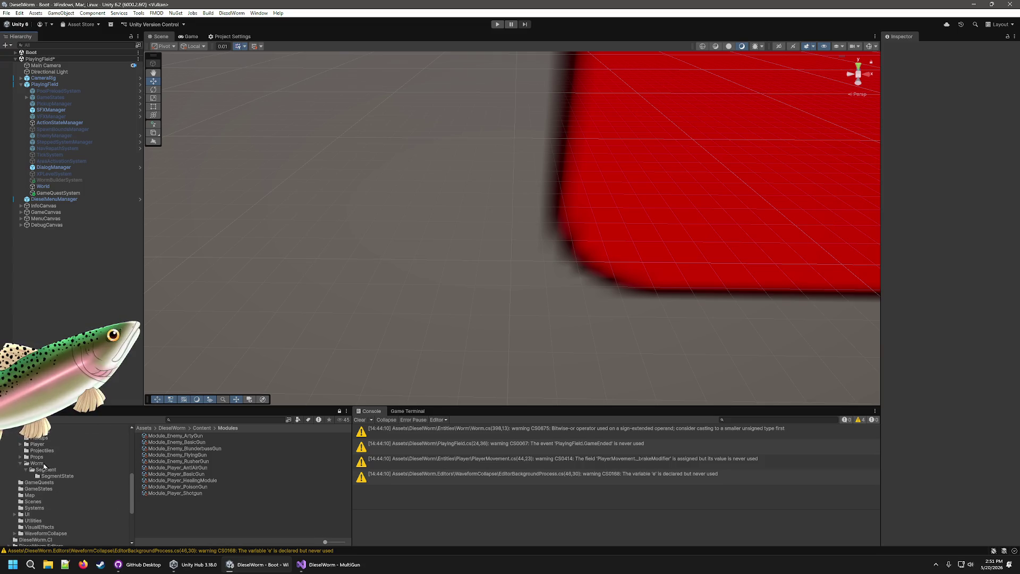
scroll(45, 466, "up", 2)
left_click(39, 456)
left_click(39, 449)
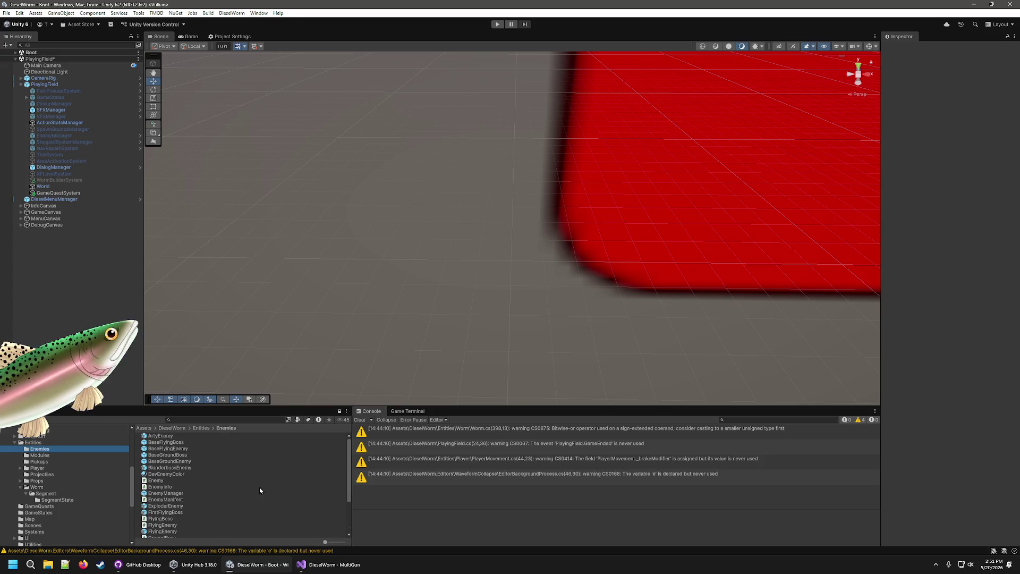
scroll(187, 487, "down", 3)
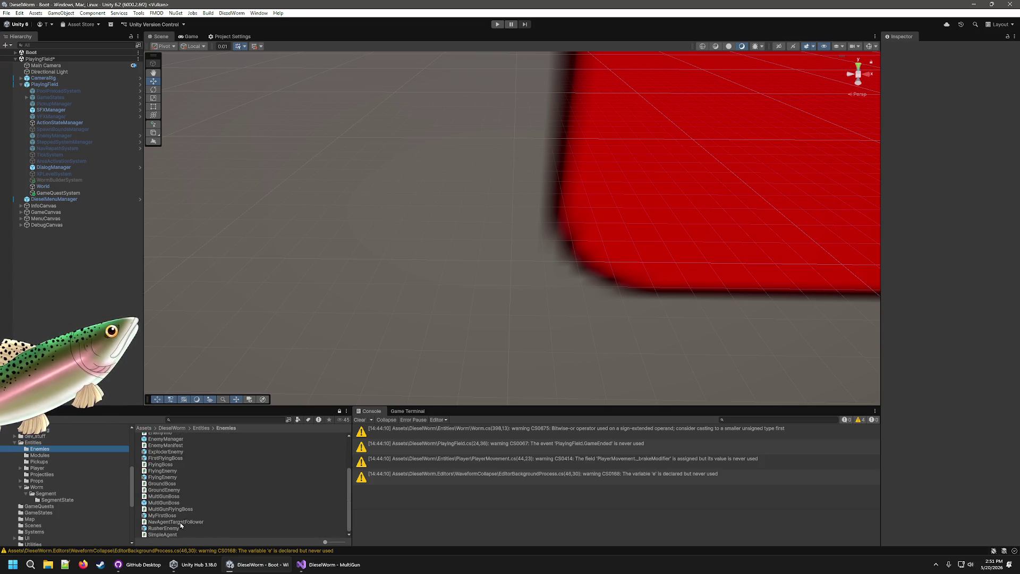
left_click(162, 516)
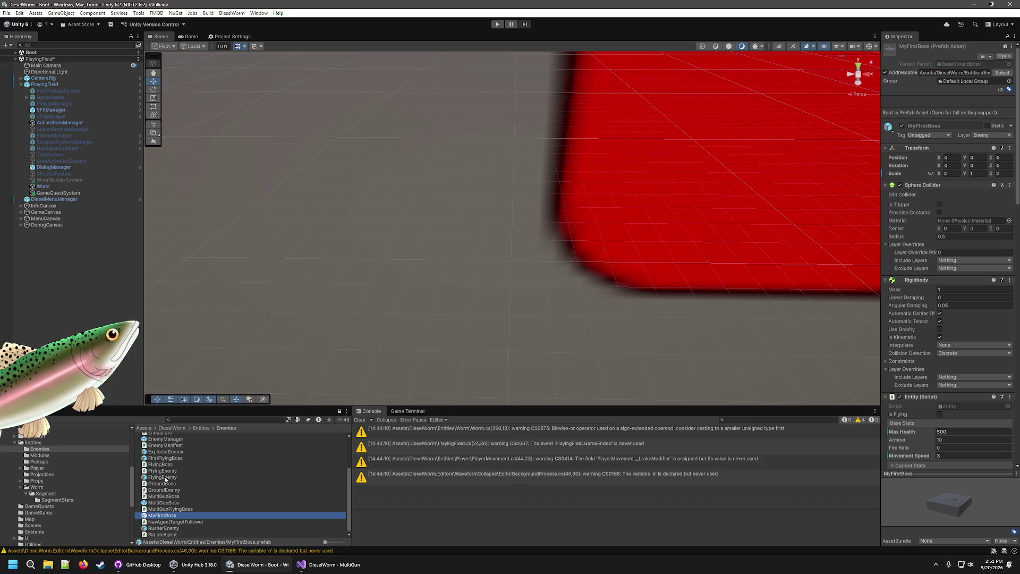
left_click(165, 458)
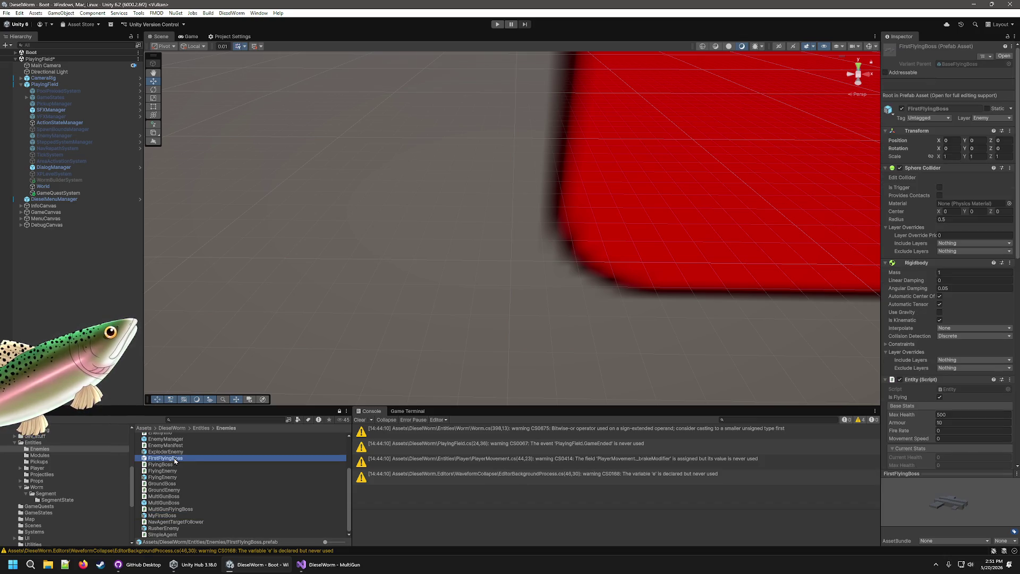
- Clear the selection and navigate to the Content folder
scroll(921, 388, "down", 10)
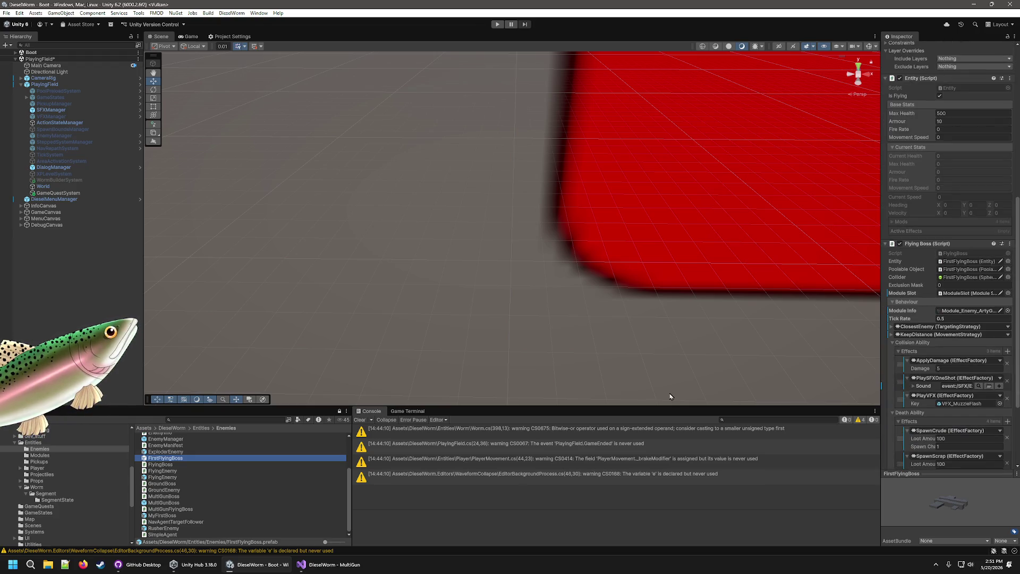
left_click(105, 266)
scroll(30, 495, "up", 4)
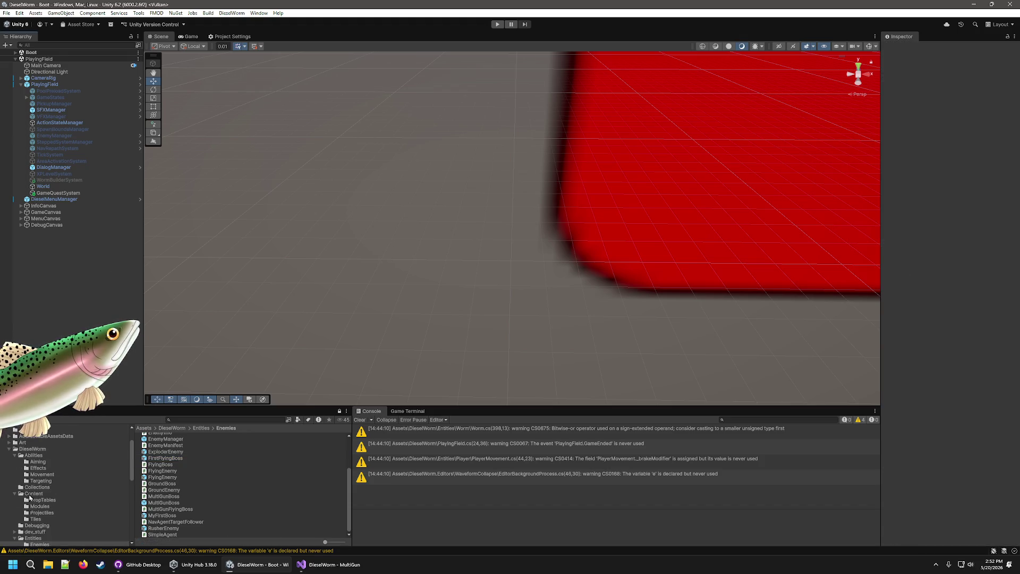
left_click(39, 494)
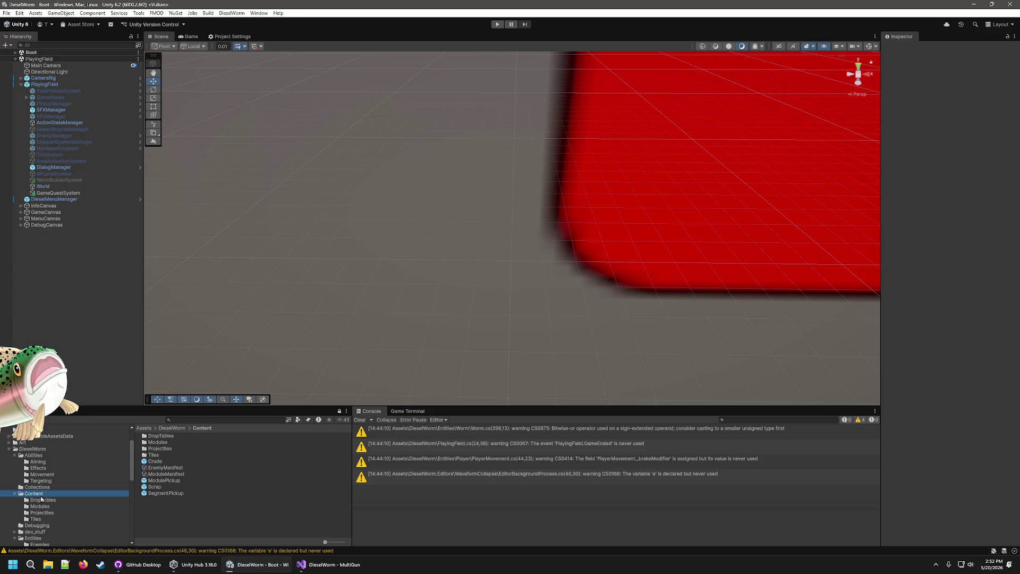
- Check the Enemy Manifest, then mark the FirstFlyingBoss prefab Addressable
left_click(165, 467)
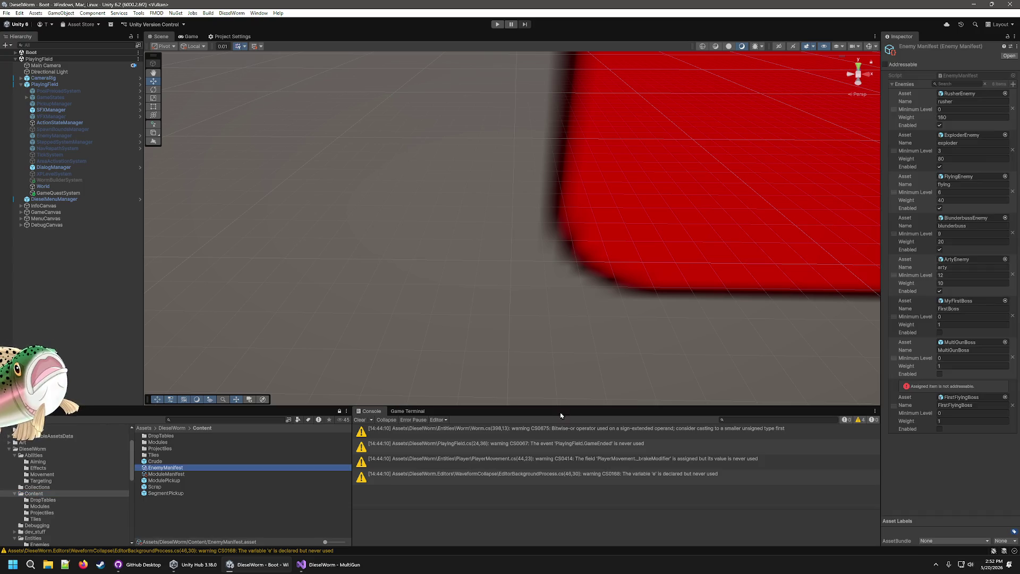
scroll(42, 489, "down", 5)
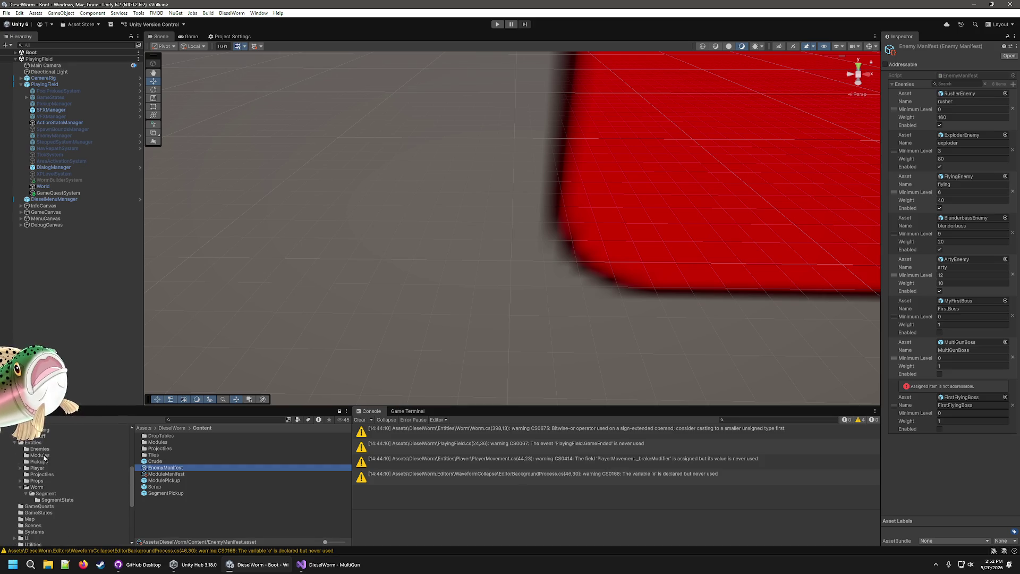
left_click(39, 449)
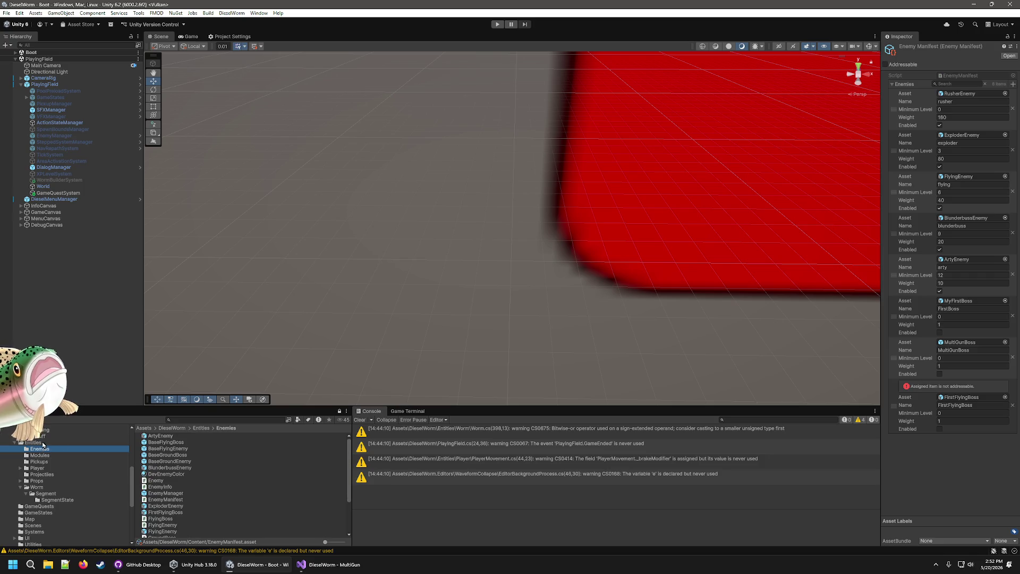
left_click(165, 513)
left_click(887, 73)
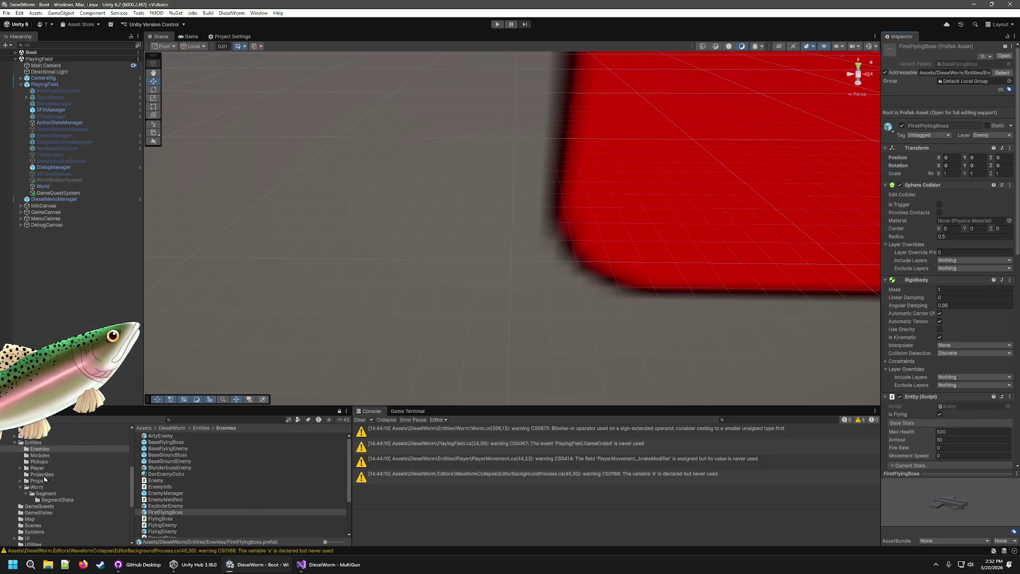
- Return to Content and recheck the Enemy Manifest's enemy entries
scroll(69, 473, "up", 5)
left_click(44, 530)
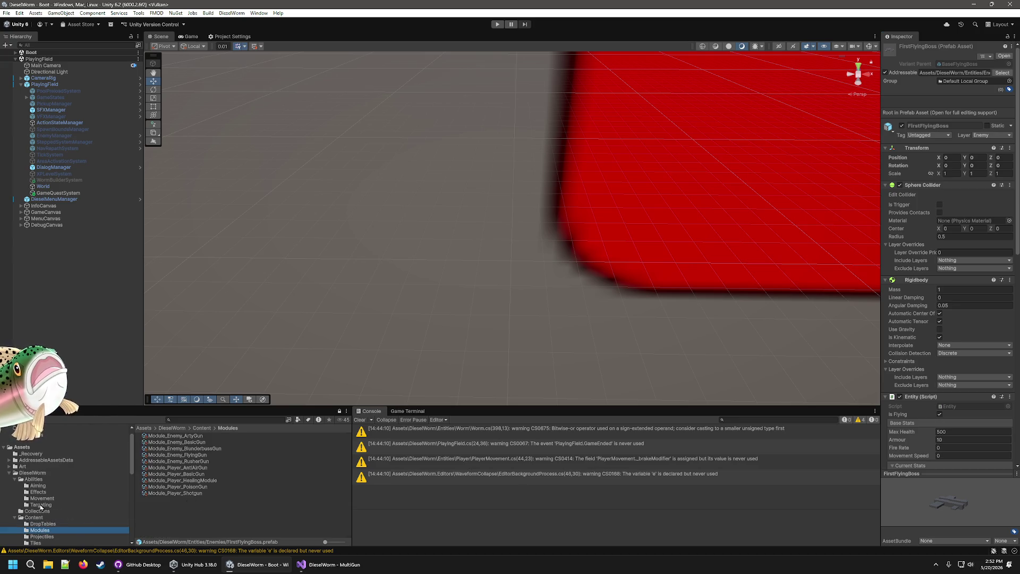
left_click(33, 517)
left_click(164, 468)
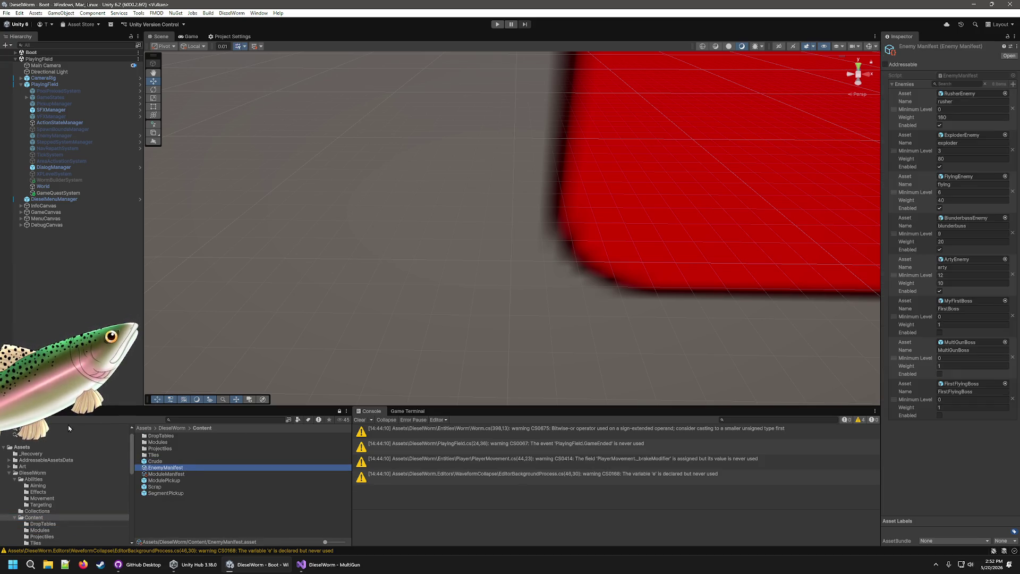
scroll(62, 463, "down", 5)
- Browse the Tiles folder and select the FirstFlyingBossTile prefab
left_click(35, 447)
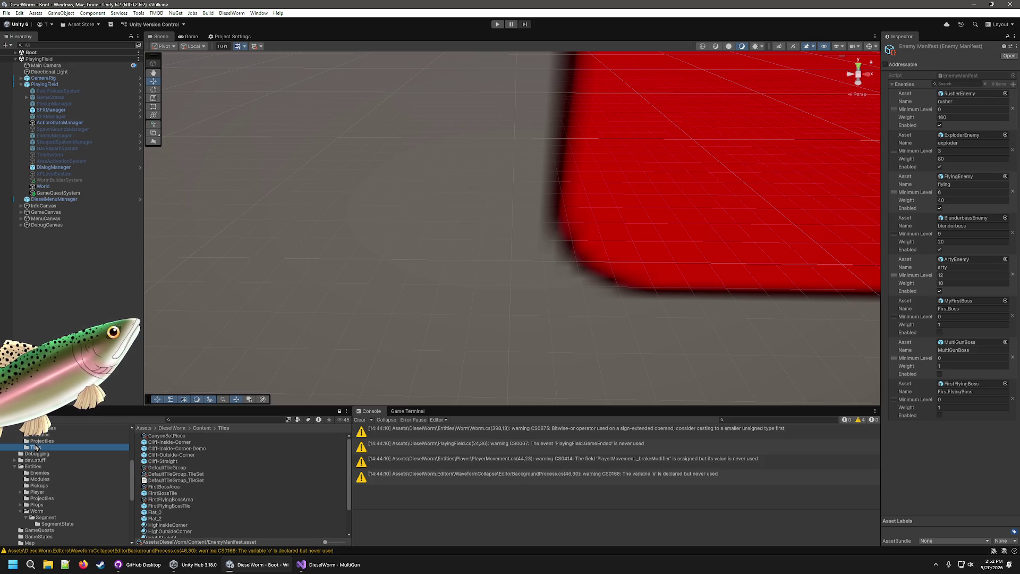
scroll(237, 485, "down", 2)
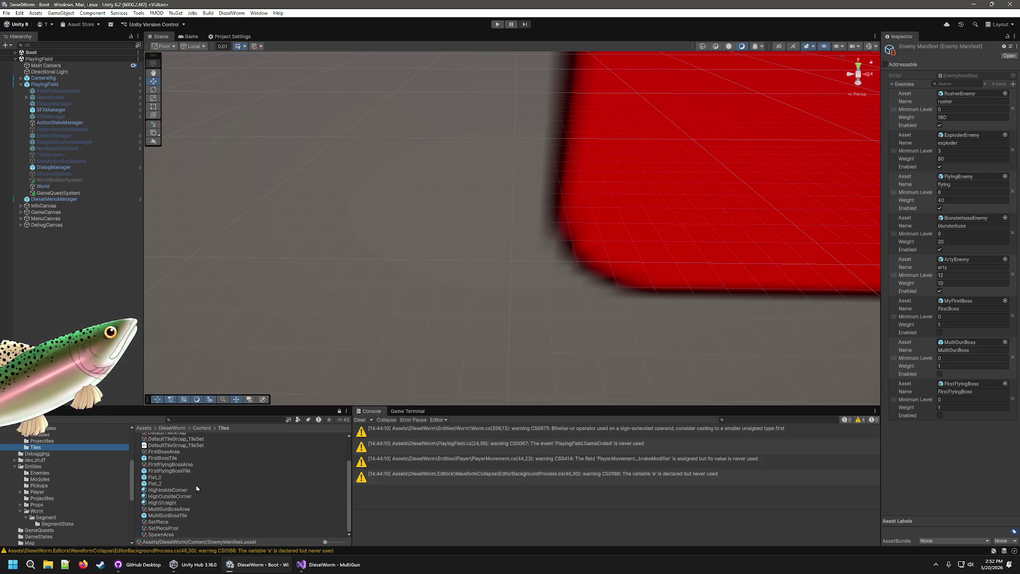
scroll(174, 519, "up", 2)
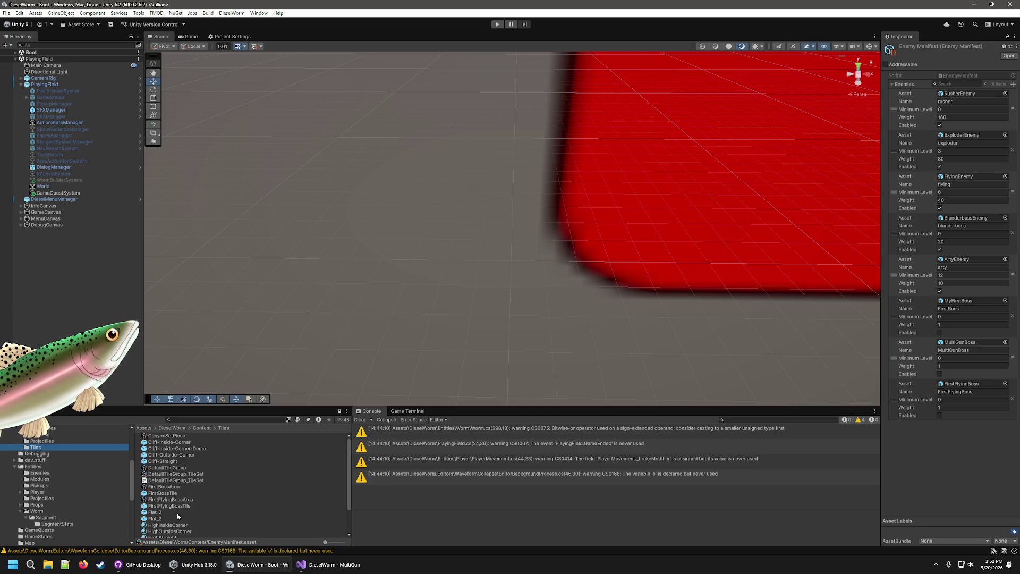
left_click(181, 506)
- In the FirstFlyingBossArea set piece, assign a tile to cell (2,2), then enter Play mode
left_click(181, 499)
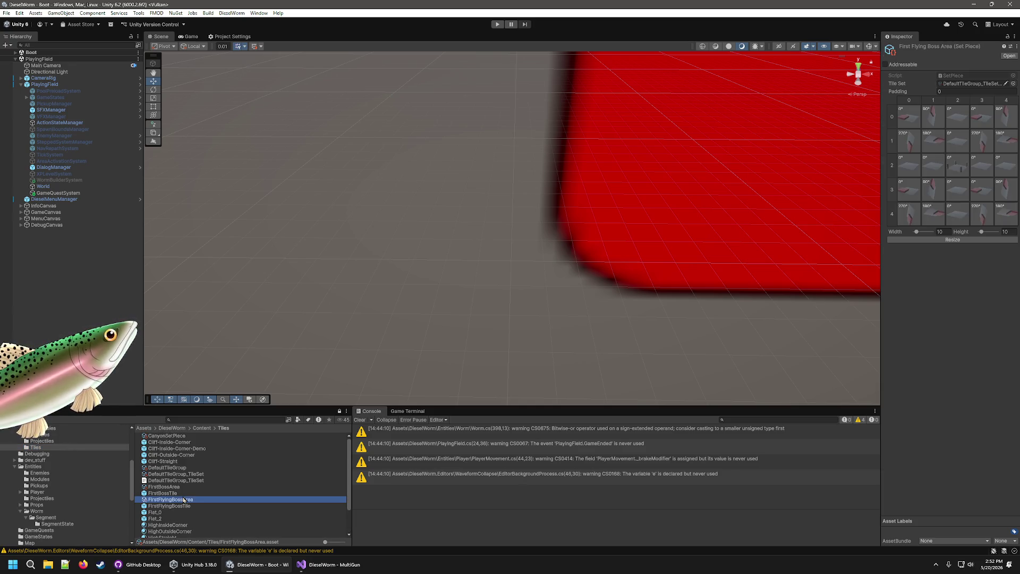
left_click(961, 168)
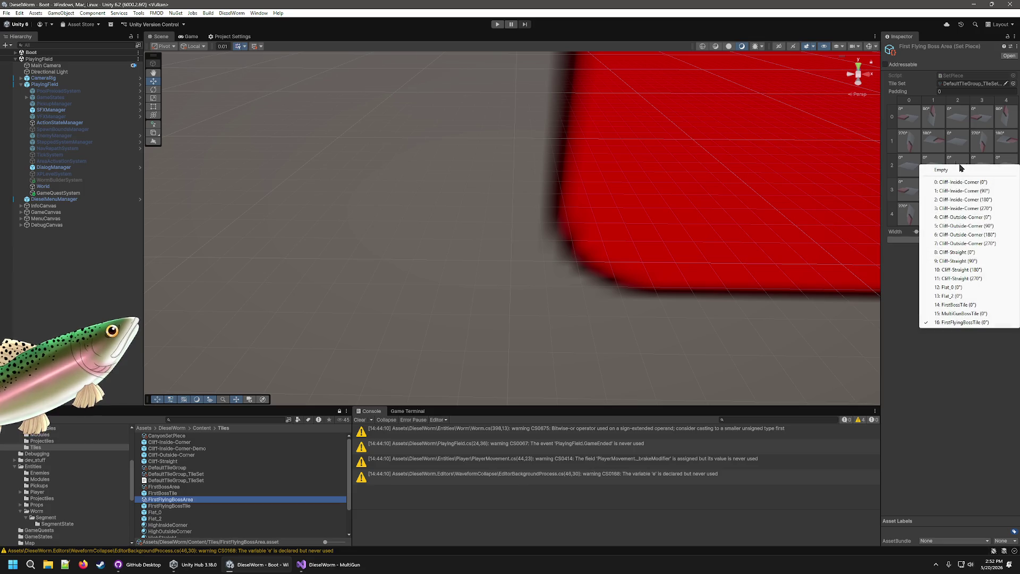
left_click(948, 379)
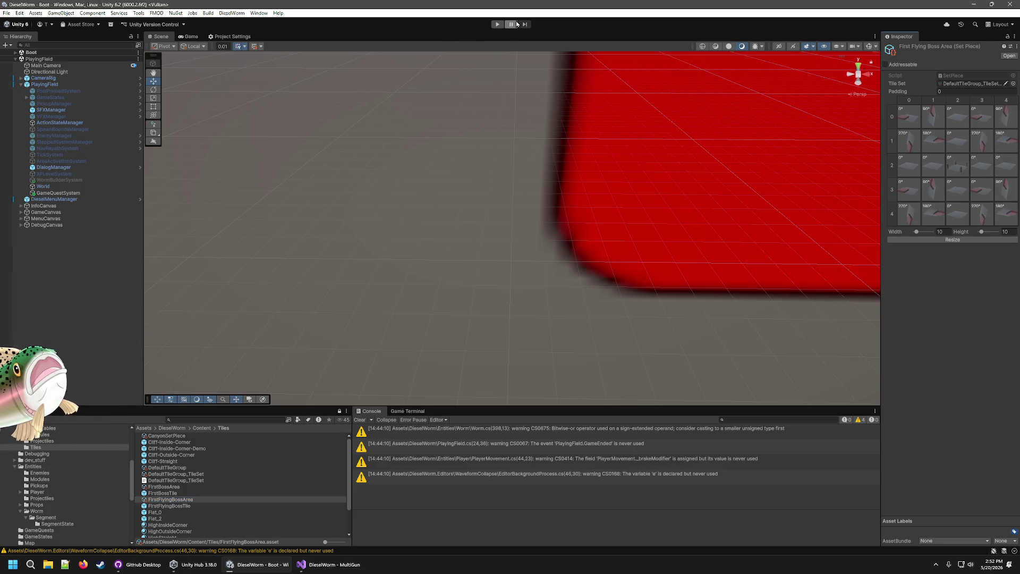
left_click(499, 25)
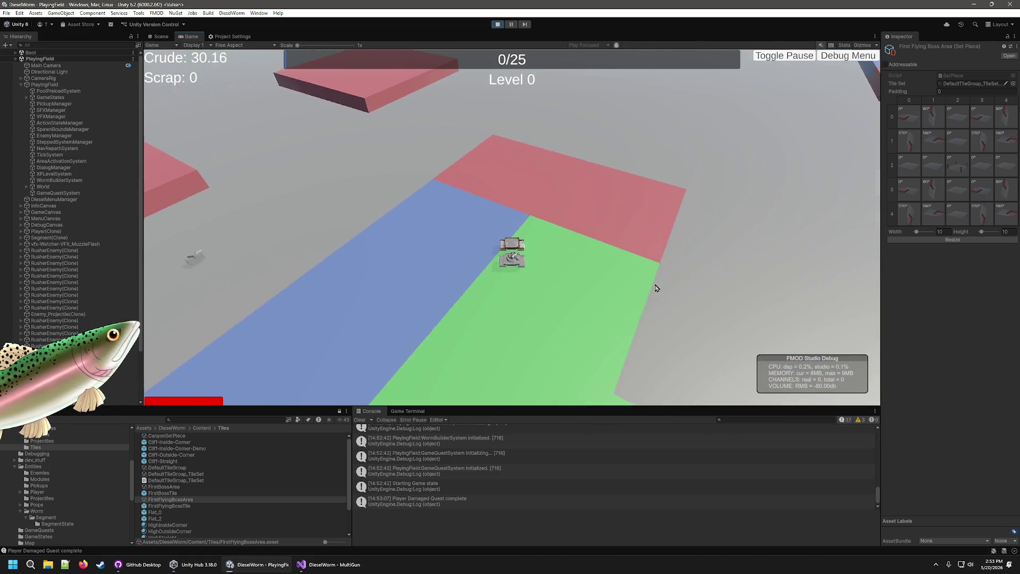
- Use the in-game Debug Menu to add extra crude and scrap
left_click(848, 55)
left_click(372, 102)
left_click(375, 106)
left_click(372, 102)
left_click(372, 102)
left_click(372, 102)
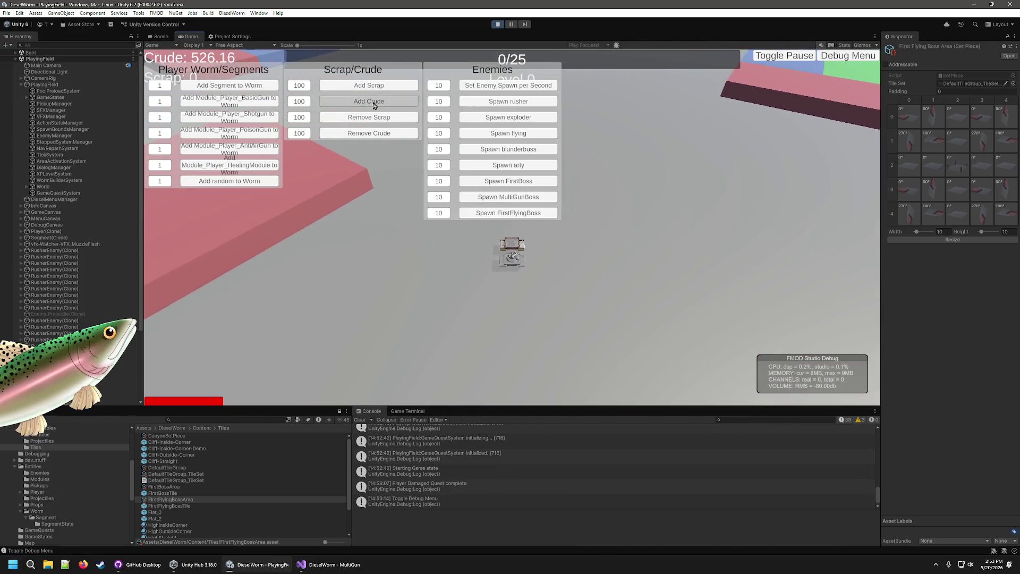
left_click(372, 102)
left_click(372, 102)
left_click(372, 102)
left_click(382, 86)
- Take the basic-gun and shotgun upgrades, hide the debug menu and stop playing
left_click(679, 277)
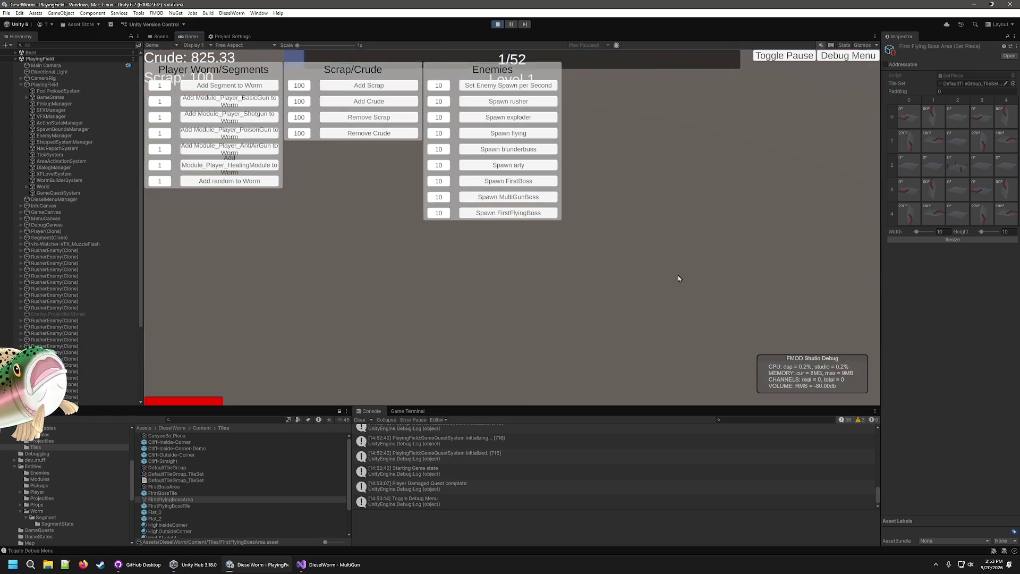
left_click(524, 296)
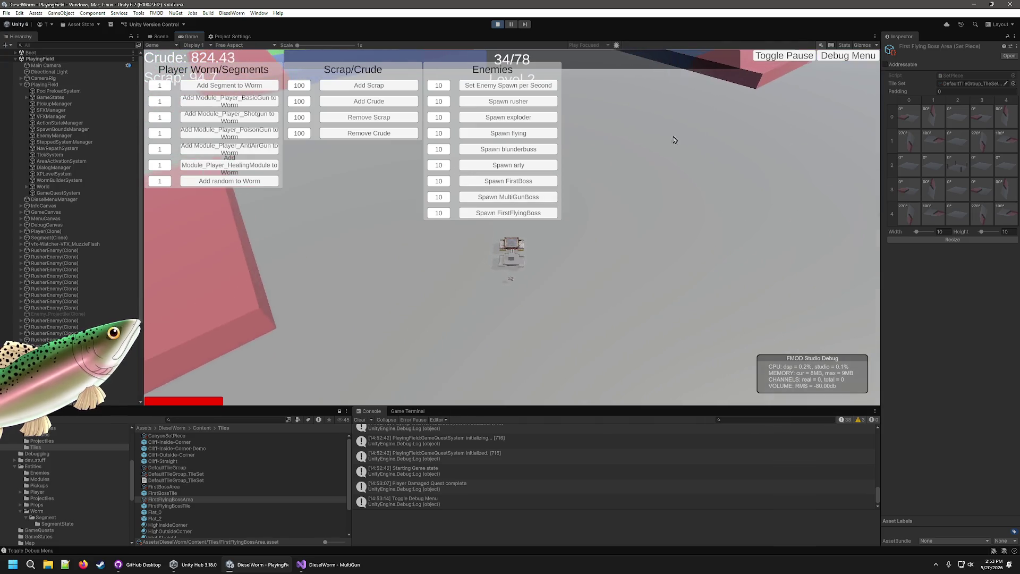
key("grave")
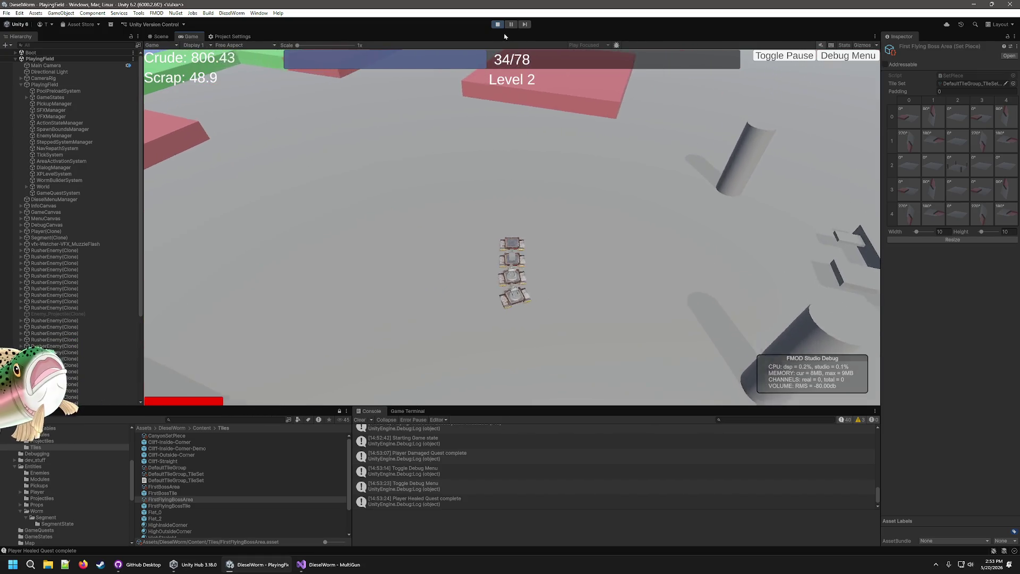
left_click(498, 24)
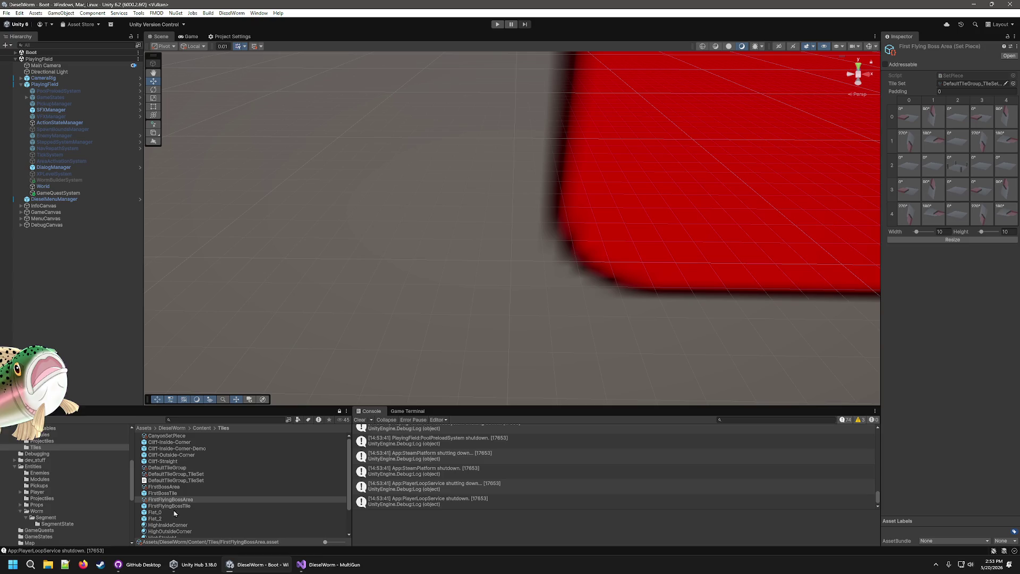
- Set the movement speed to 6 on FirstFlyingBoss and 5 on BaseFlyingBoss
scroll(72, 490, "down", 2)
left_click(39, 448)
scroll(184, 499, "down", 3)
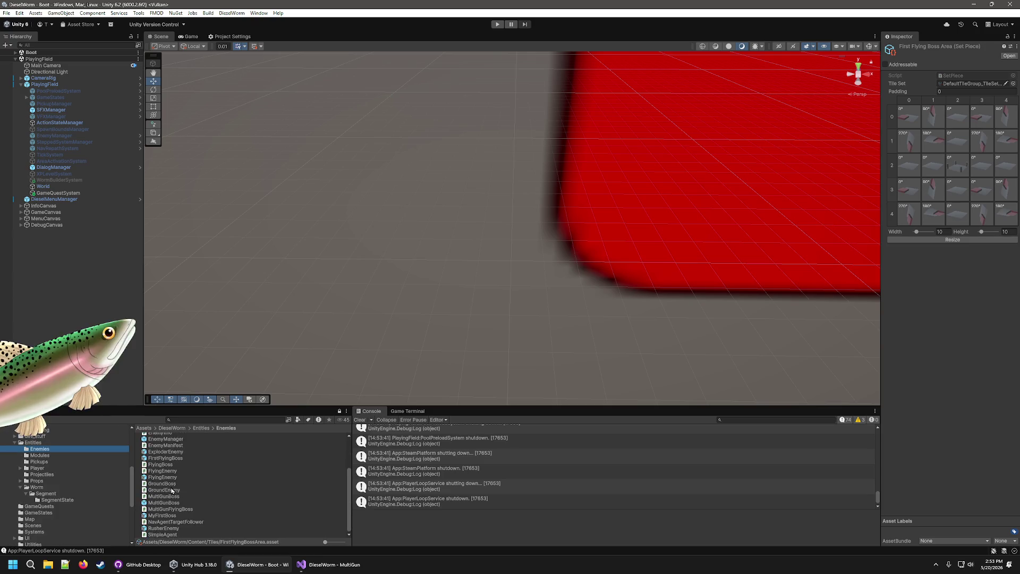
left_click(169, 458)
left_click(956, 413)
type("6")
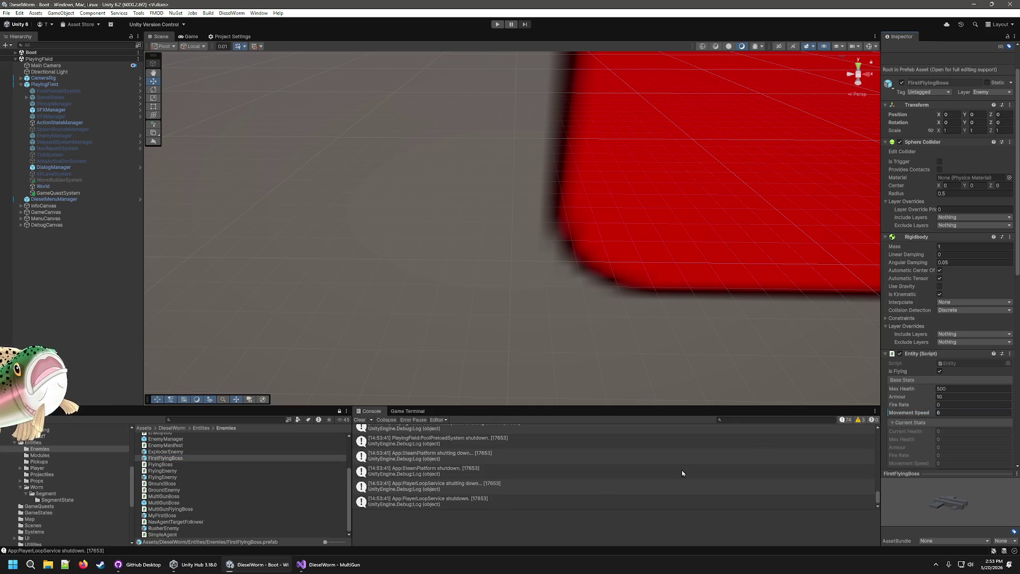
scroll(170, 478, "up", 3)
left_click(166, 442)
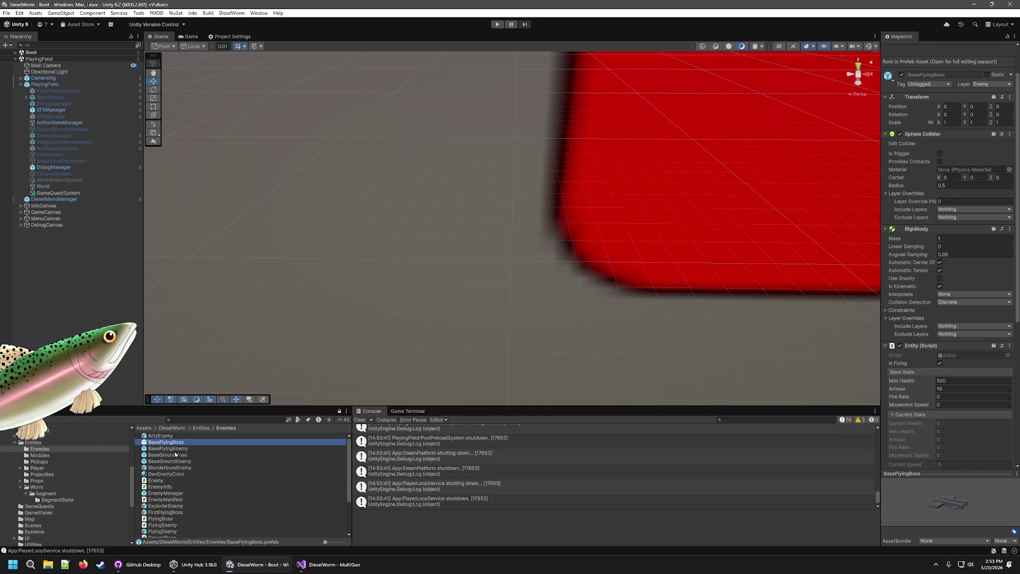
left_click(948, 405)
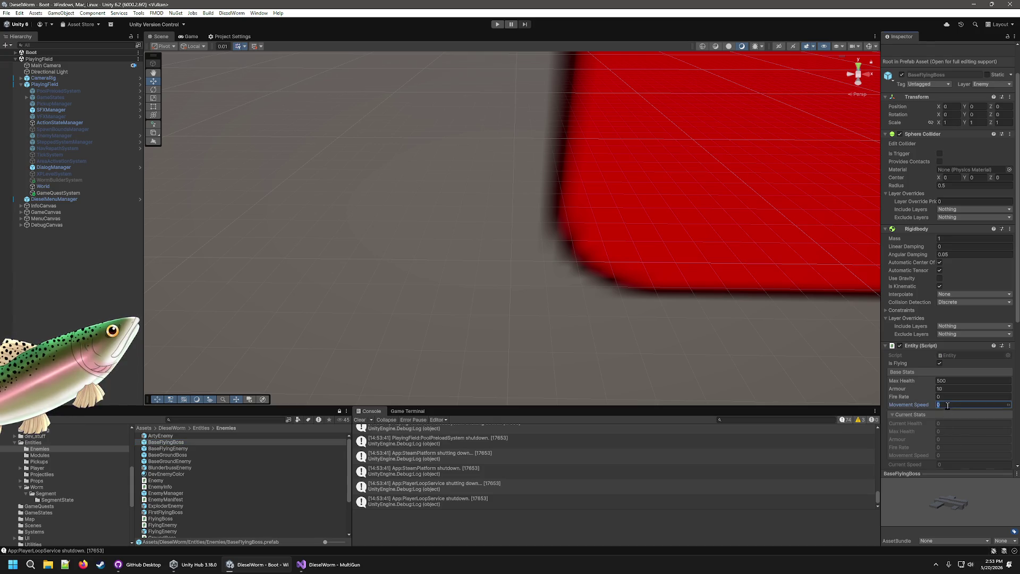
type("5")
- Compare the BaseFlyingEnemy, FlyingEnemy and BaseFlyingBoss prefabs in the Inspector
left_click(45, 451)
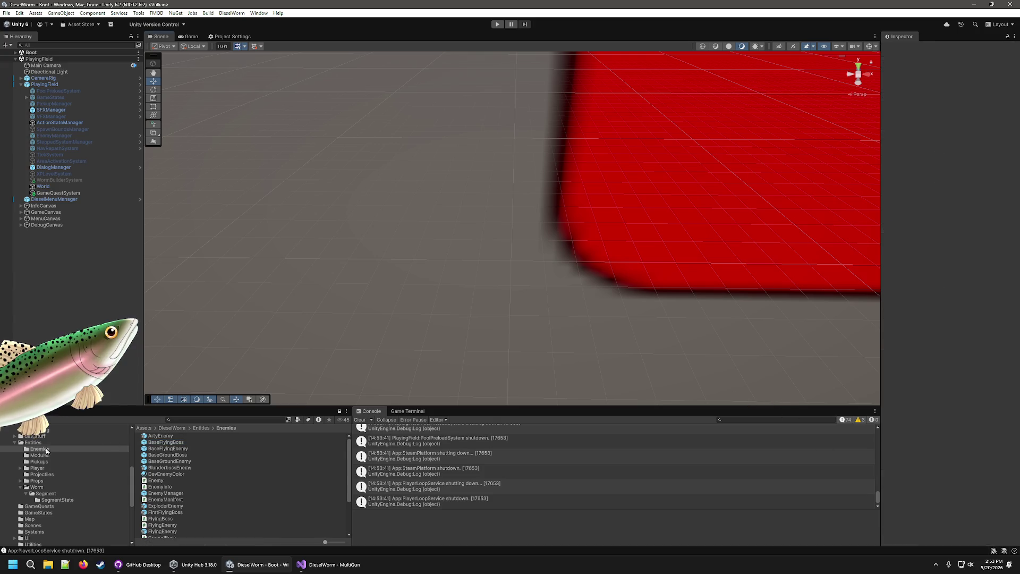
left_click(163, 449)
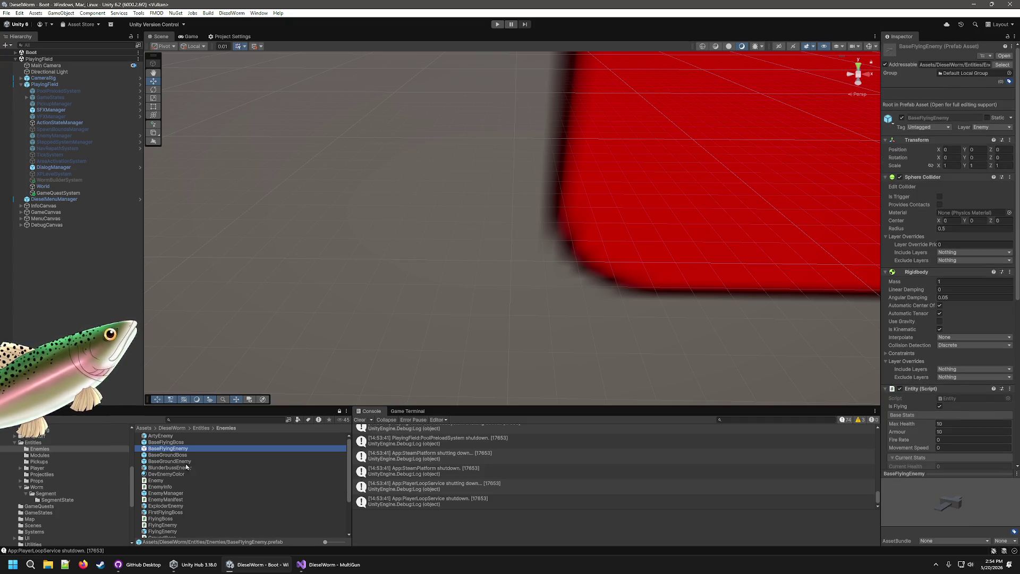
scroll(185, 464, "down", 3)
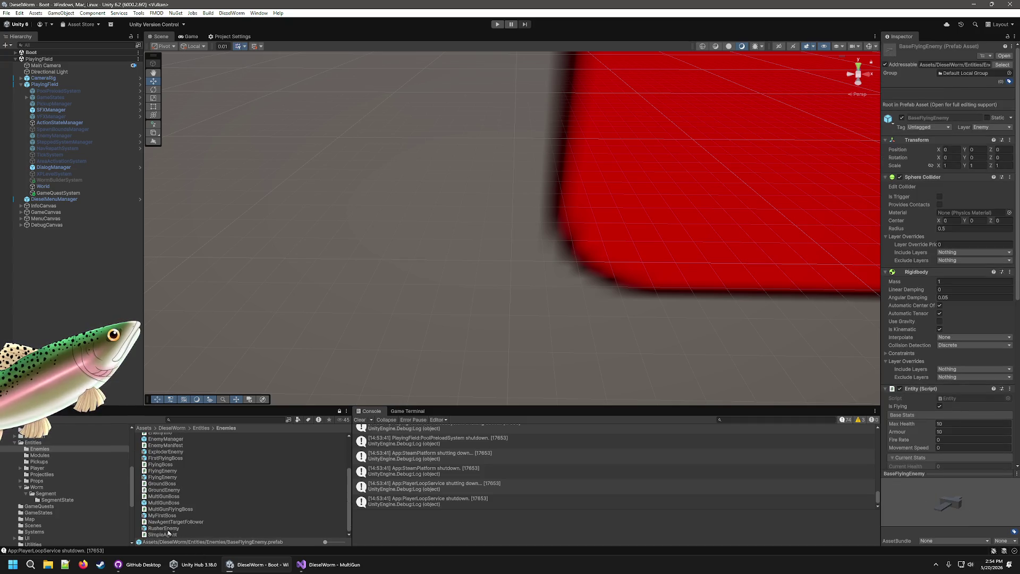
left_click(166, 477)
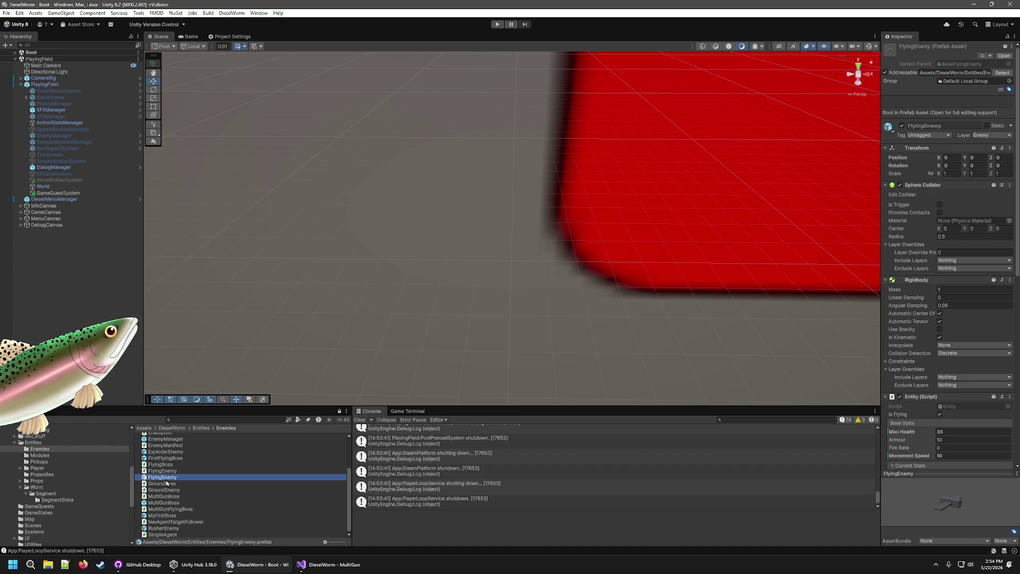
scroll(167, 480, "up", 3)
left_click(169, 449)
key("Up")
left_click(960, 447)
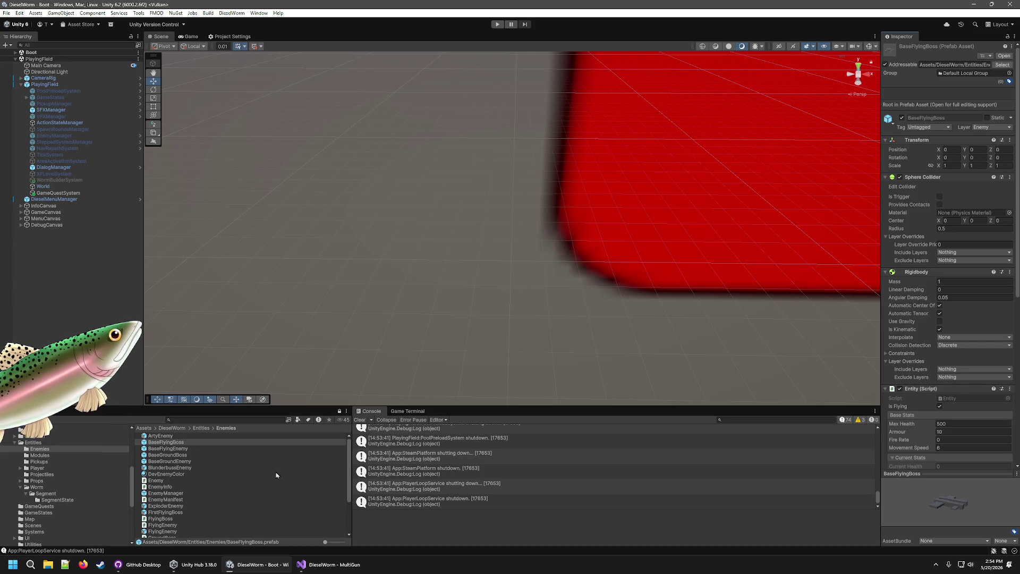
left_click(174, 449)
left_click(171, 443)
- Duplicate BaseFlyingBoss, then delete the resulting BaseFlyingBoss 1 copy
key("ctrl+d")
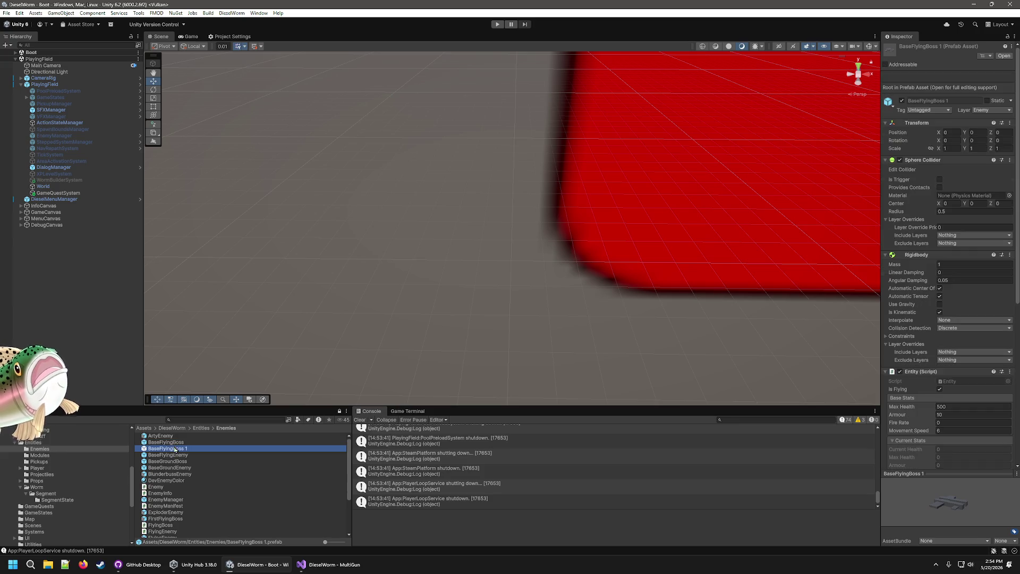
key("Up")
left_click(196, 456)
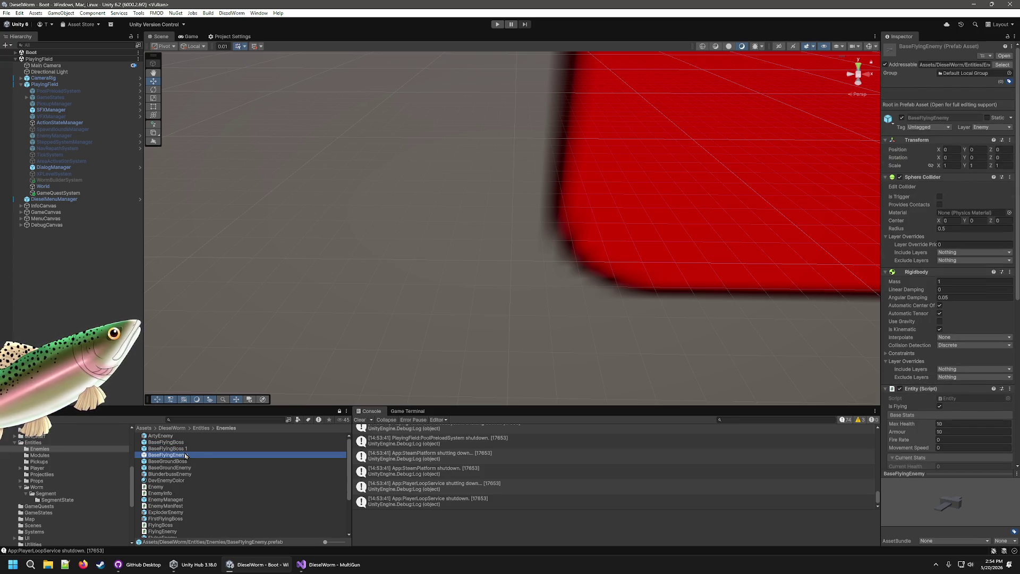
key("Up")
key("Up")
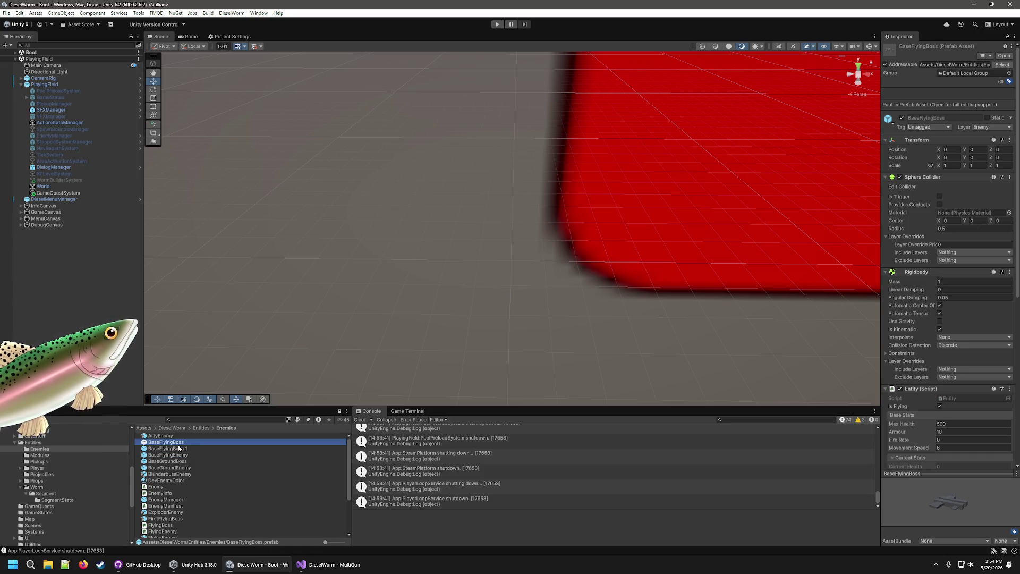
left_click(179, 449)
key("Delete")
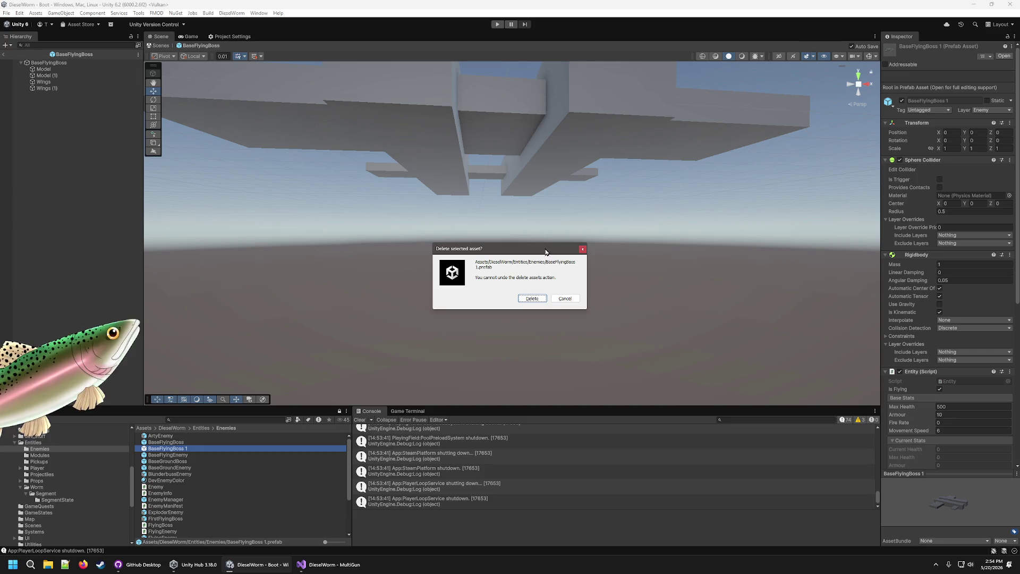
left_click(545, 299)
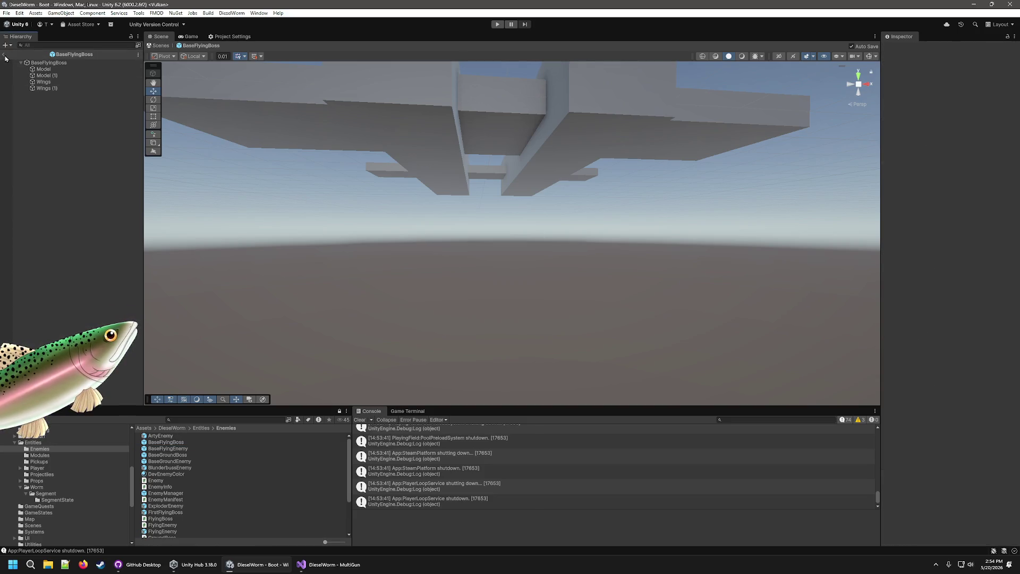
- Exit prefab mode and commit the 19 changed files as 'Added flying boss' in GitHub Desktop
left_click(5, 56)
key("alt+Tab")
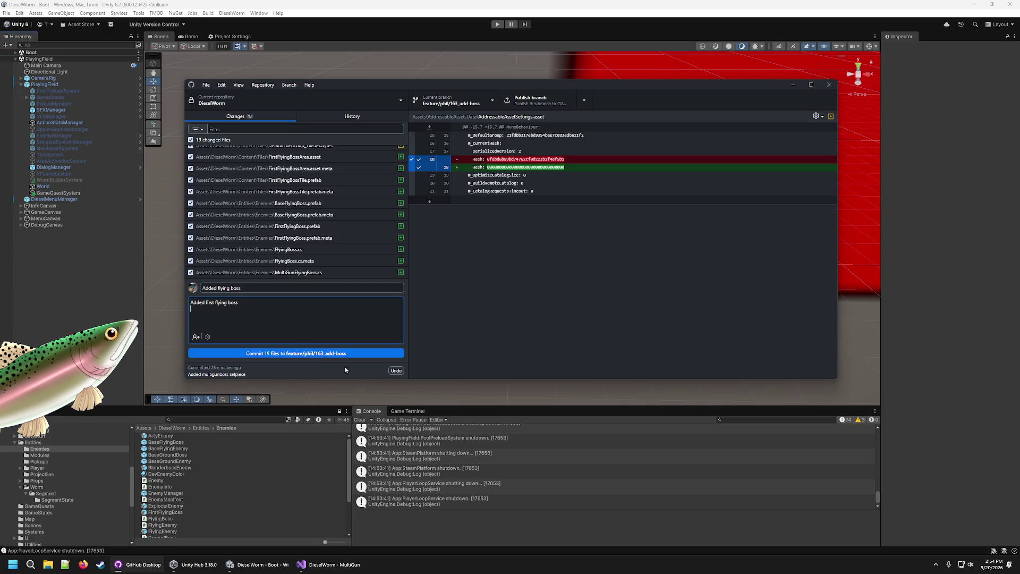
left_click(355, 353)
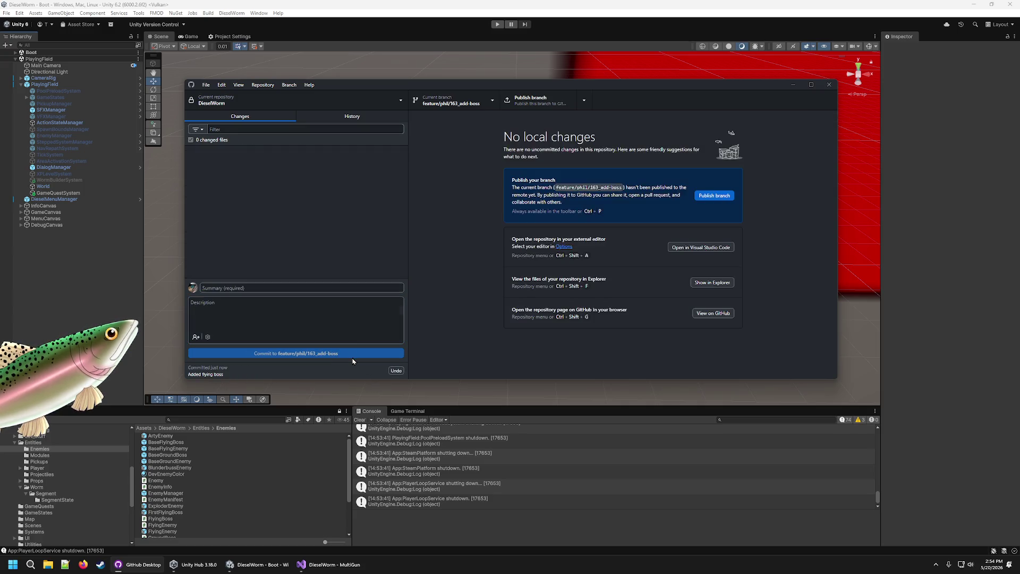
key("alt+Tab")
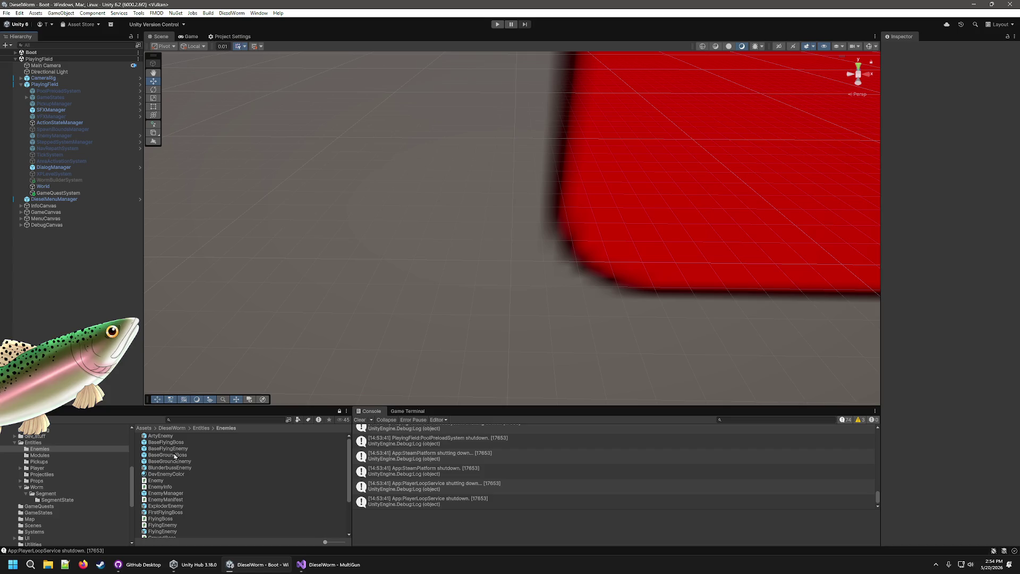
- Duplicate BaseFlyingBoss and rename the copy to MultiGunFlyingBoss
left_click(166, 442)
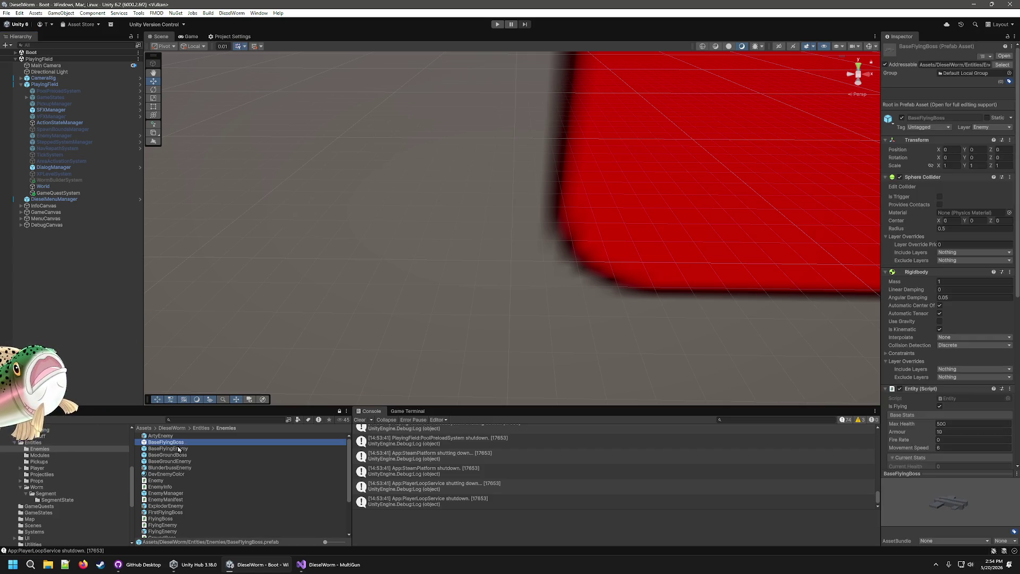
key("ctrl+d")
right_click(181, 451)
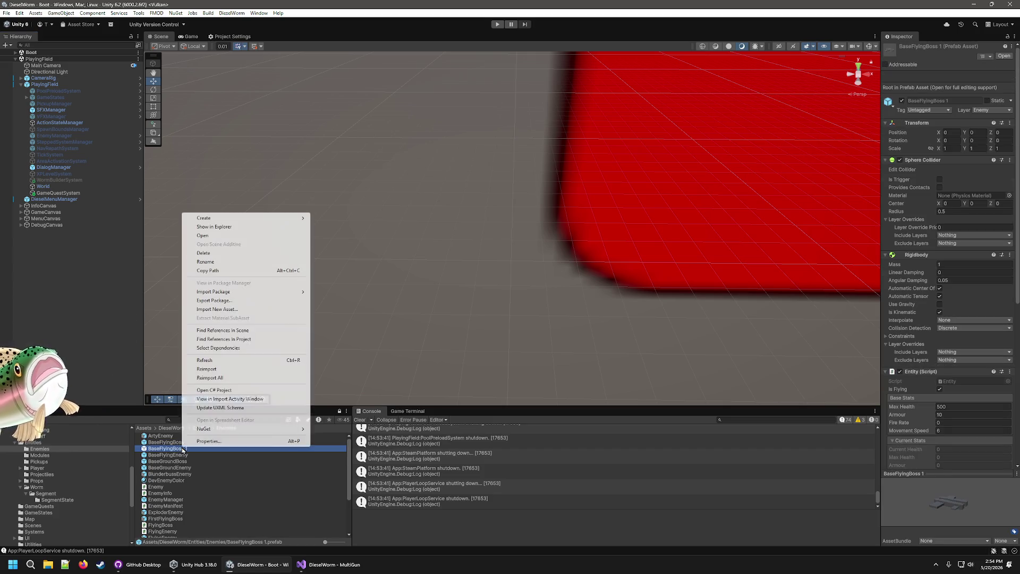
left_click(254, 263)
key("BackSpace")
key("BackSpace")
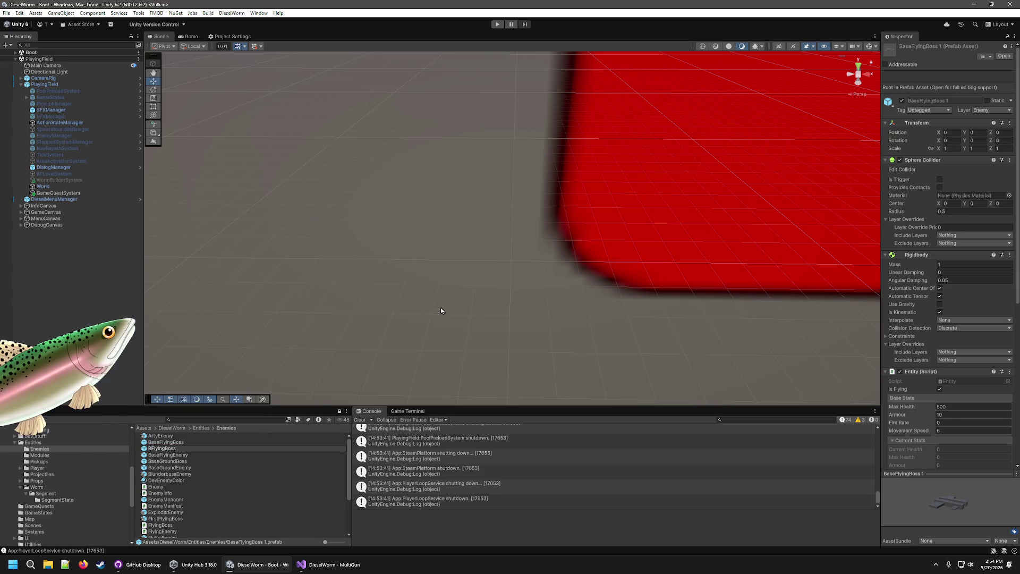
left_click(169, 448)
type("MultiGun")
key("Return")
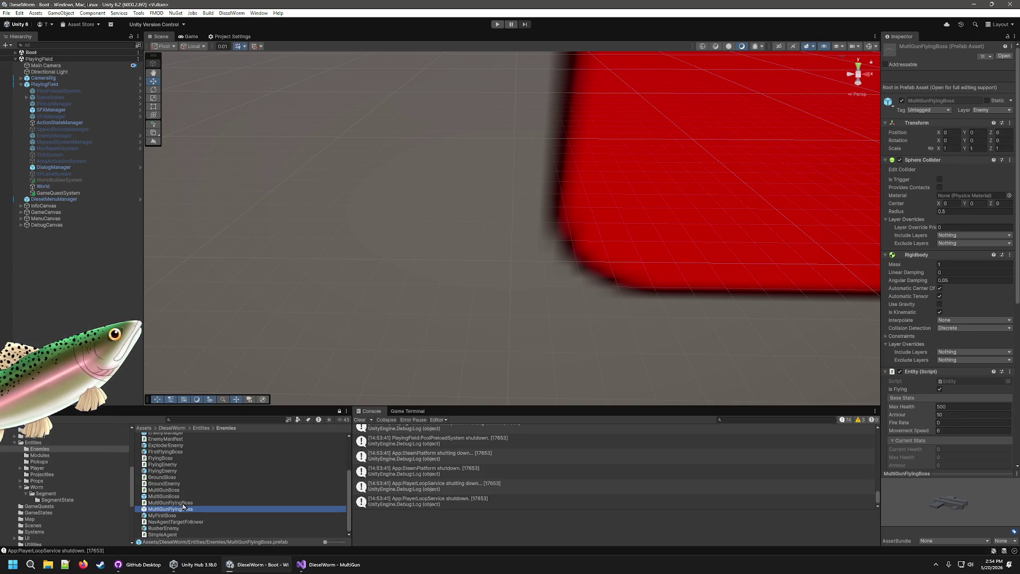
- Replace the Flying Boss script component with the MultiGunFlyingBoss script
scroll(200, 474, "up", 3)
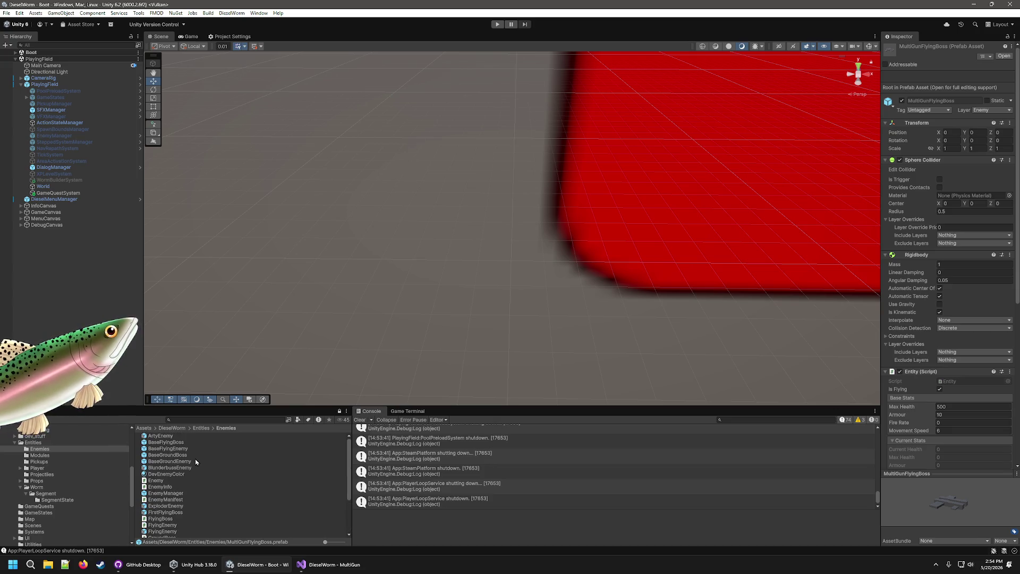
scroll(195, 459, "down", 4)
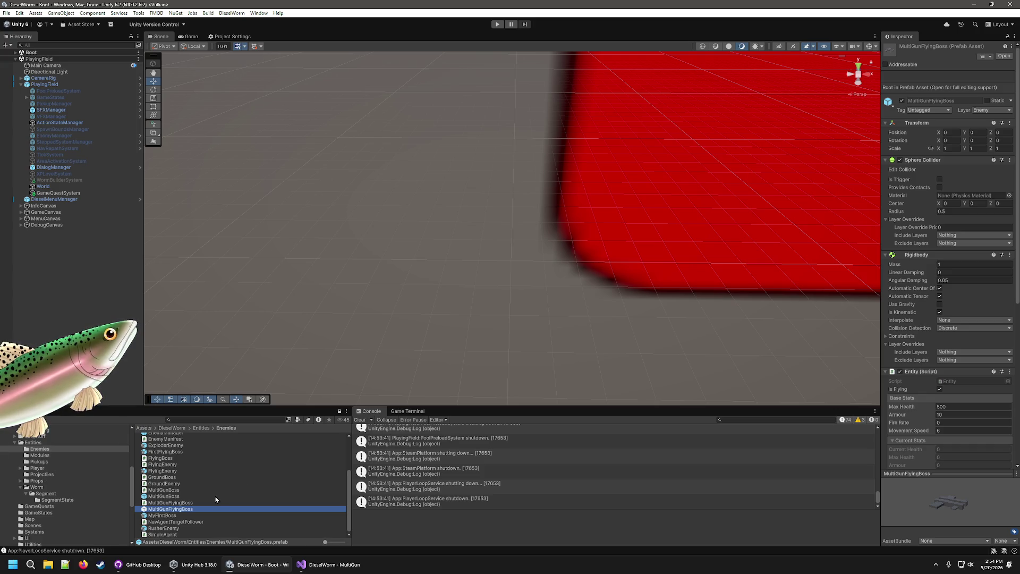
scroll(925, 402, "down", 4)
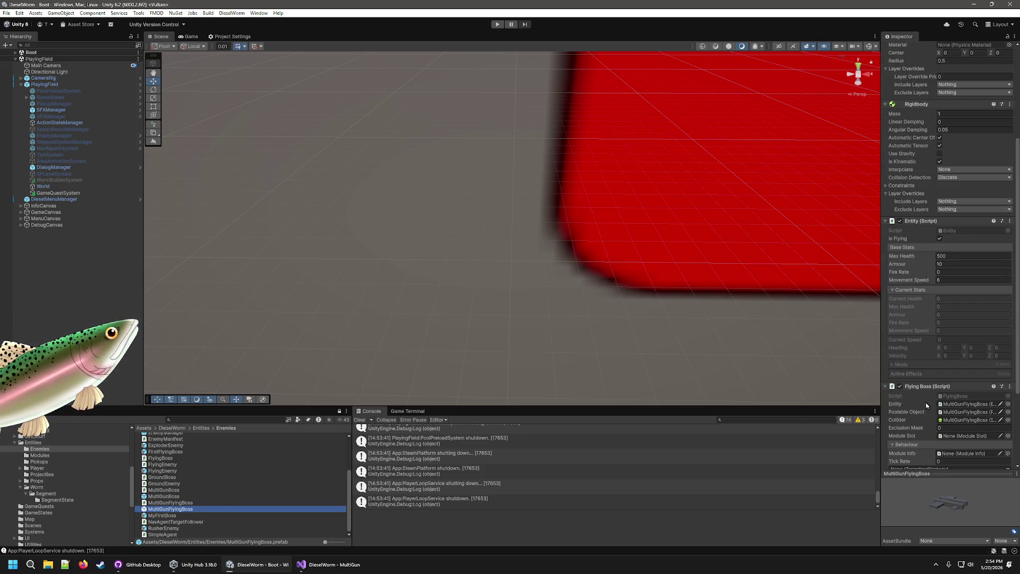
left_click(1010, 386)
left_click(963, 425)
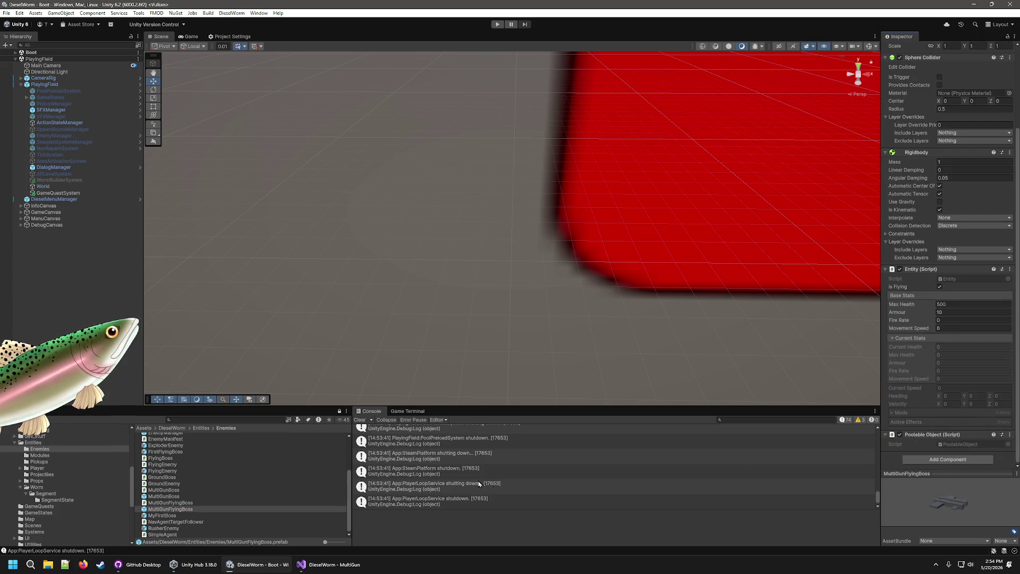
left_click_drag(170, 503, 914, 458)
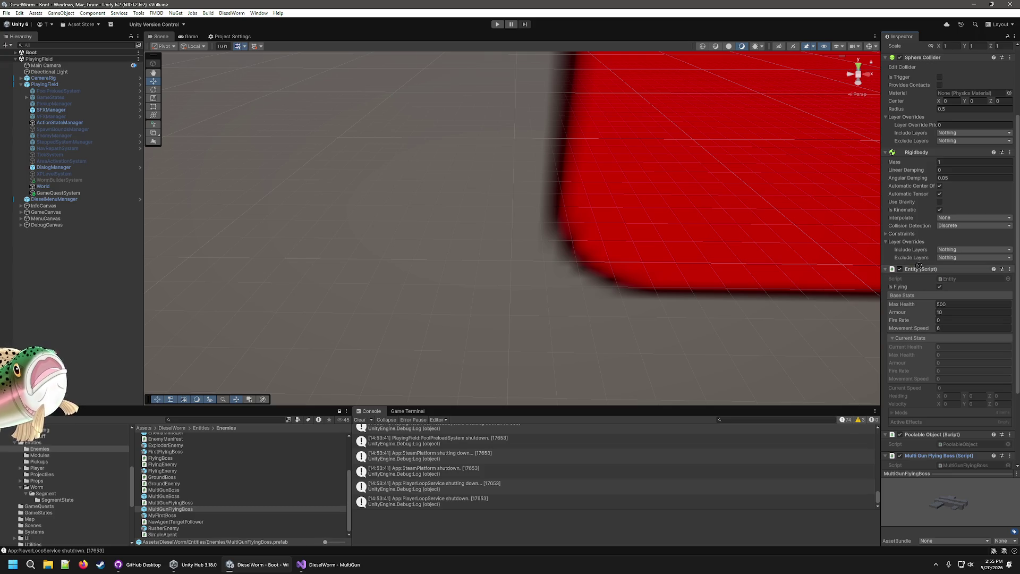
left_click_drag(938, 433, 939, 468)
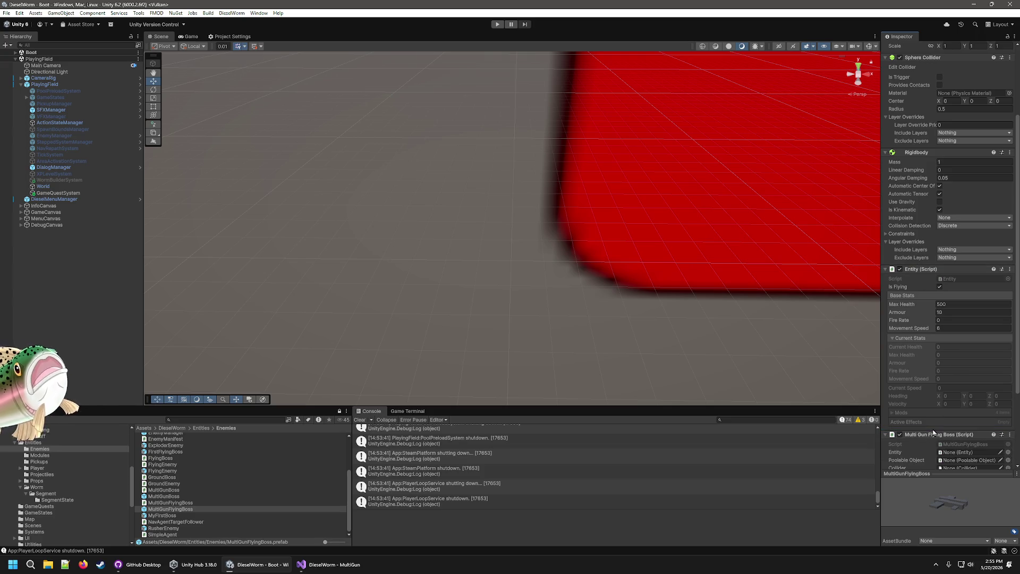
- Review the MultiGunFlyingBoss script code and open the MultiGunFlyingBoss prefab for editing
scroll(963, 367, "down", 4)
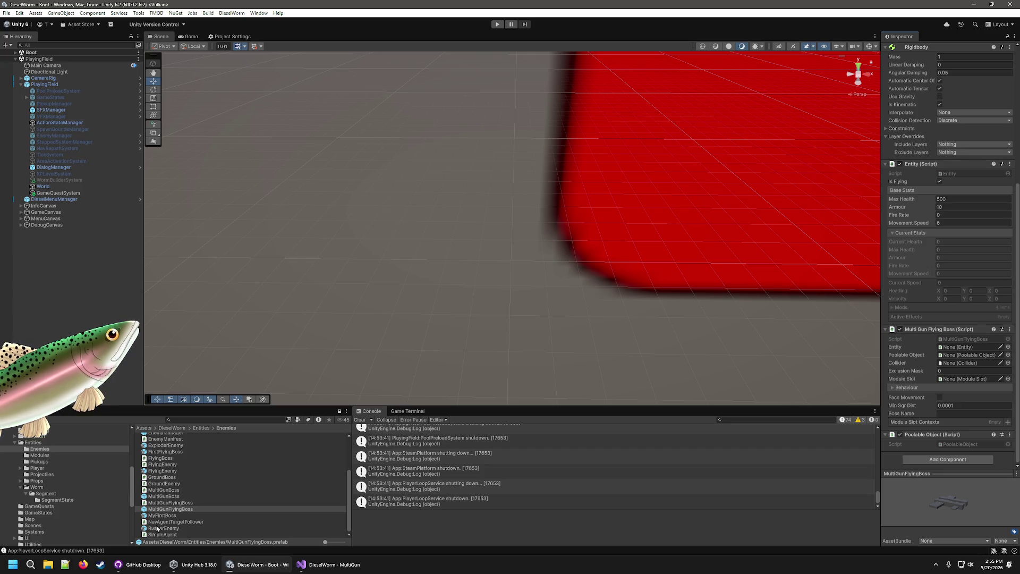
left_click(166, 509)
key("Up")
key("Return")
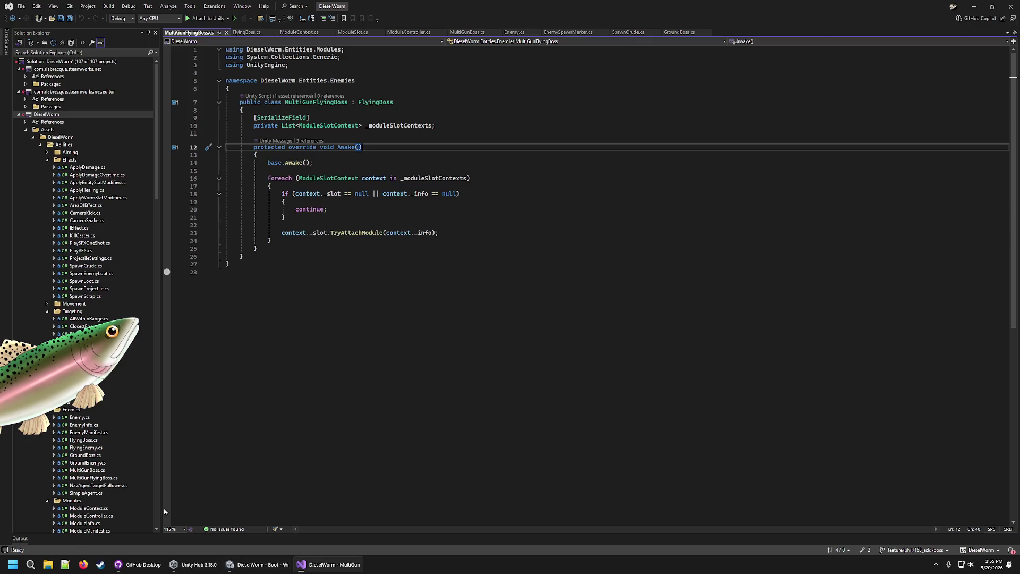
key("alt+Tab")
double_click(171, 511)
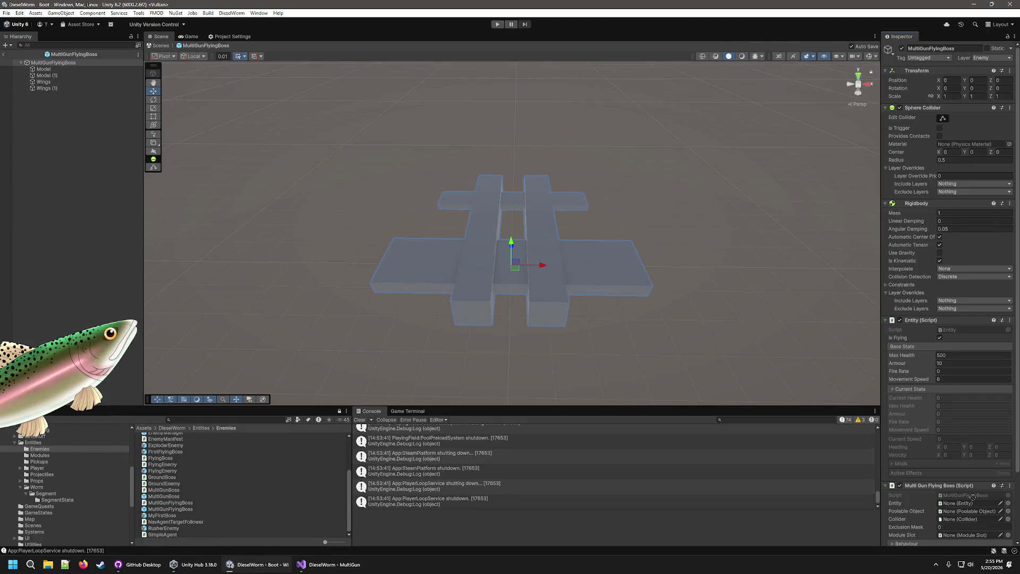
- Assign the MultiGunFlyingBoss root to the Collider field and expand the Behaviour settings
scroll(972, 505, "down", 3)
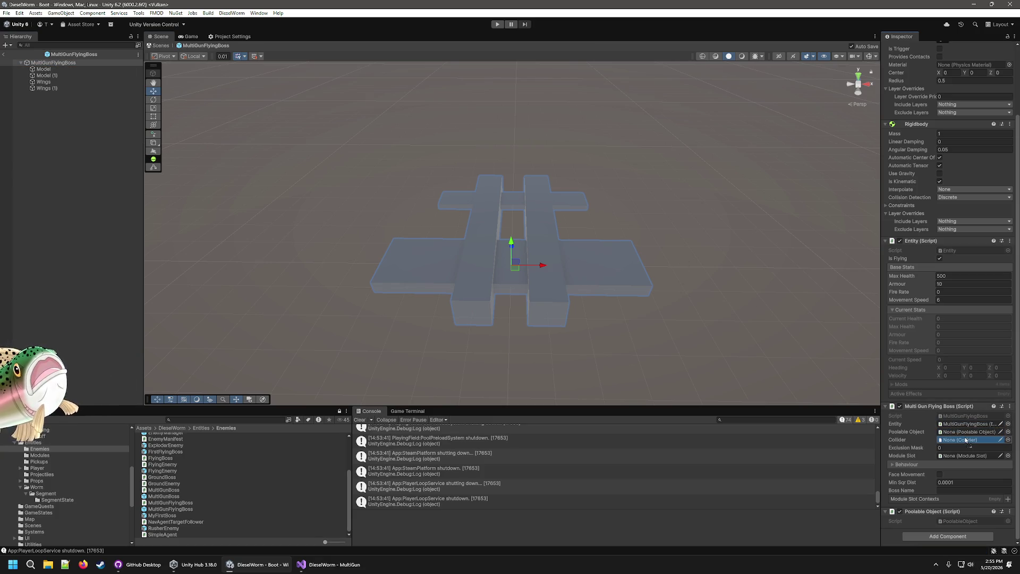
mouse_move(56, 64)
left_mouse_down()
mouse_move(843, 357)
mouse_move(974, 443)
mouse_move(960, 441)
left_mouse_up()
left_click(894, 466)
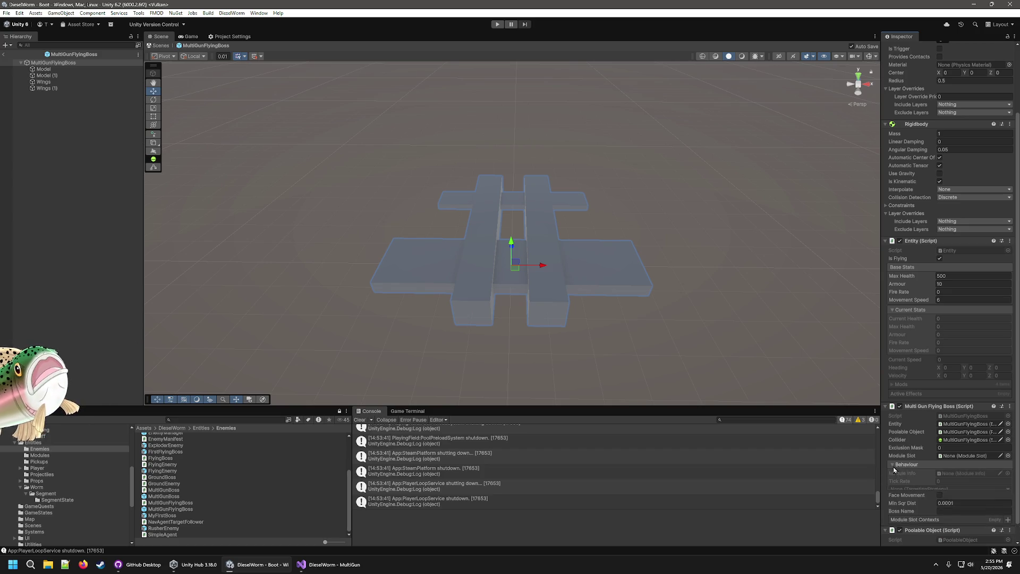
scroll(941, 446, "down", 2)
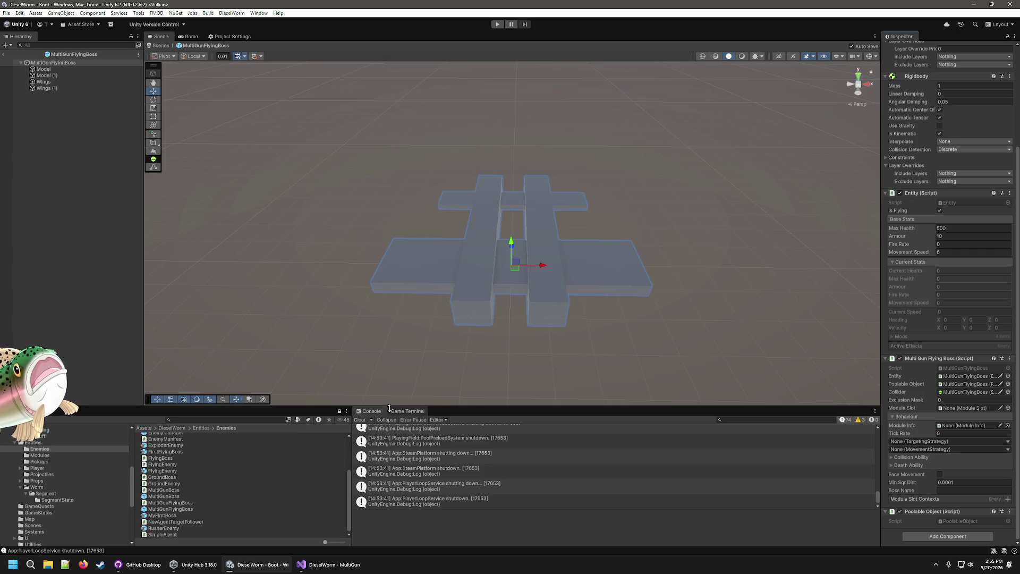
scroll(473, 371, "down", 1)
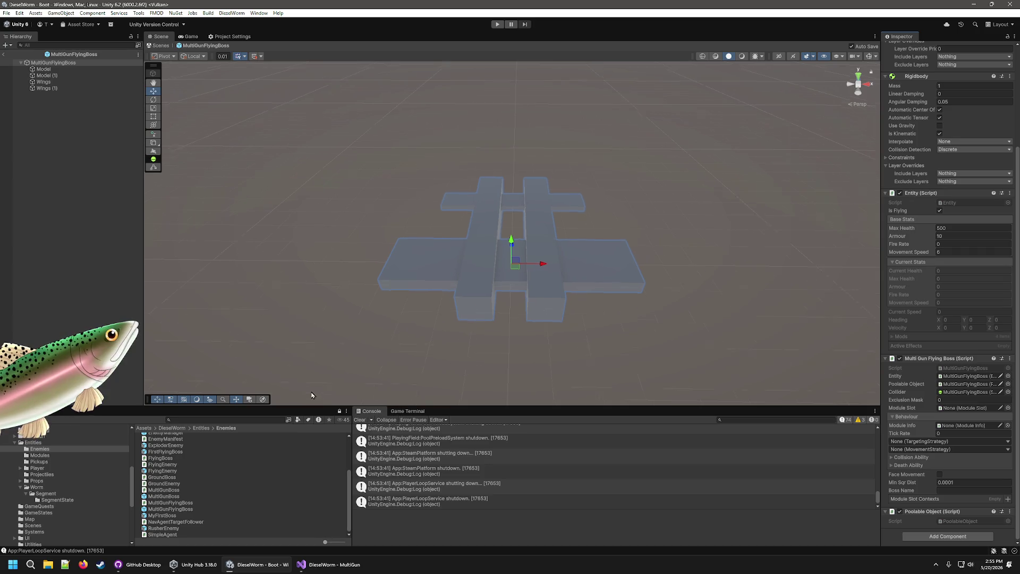
mouse_move(312, 395)
left_mouse_down()
mouse_move(608, 325)
mouse_move(615, 369)
mouse_move(578, 357)
mouse_move(567, 326)
mouse_move(567, 166)
mouse_move(548, 119)
mouse_move(513, 154)
left_mouse_up()
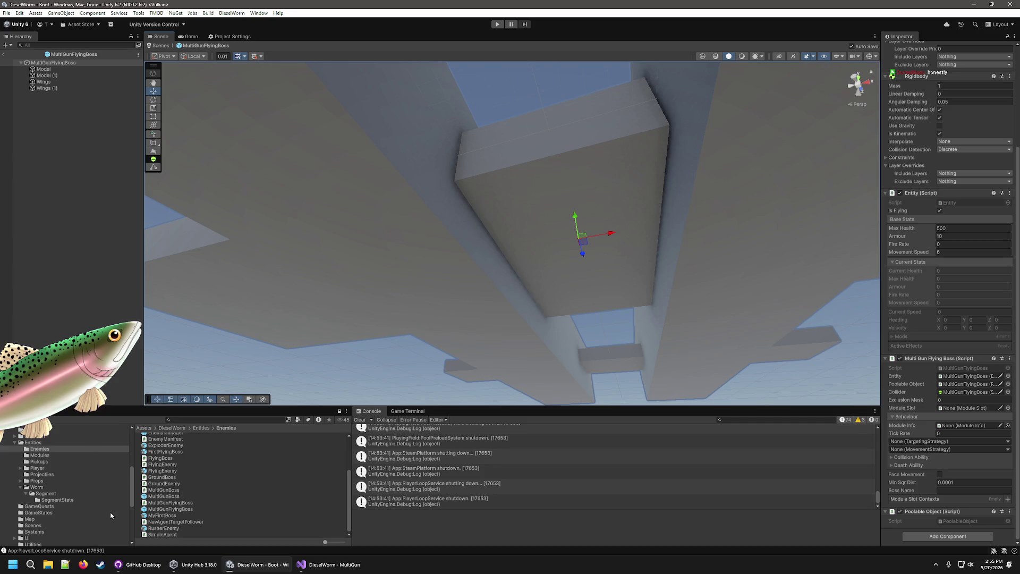
- Drag the ModuleSlot prefab from Worm > Segment into the boss under Model (1)
left_click(43, 456)
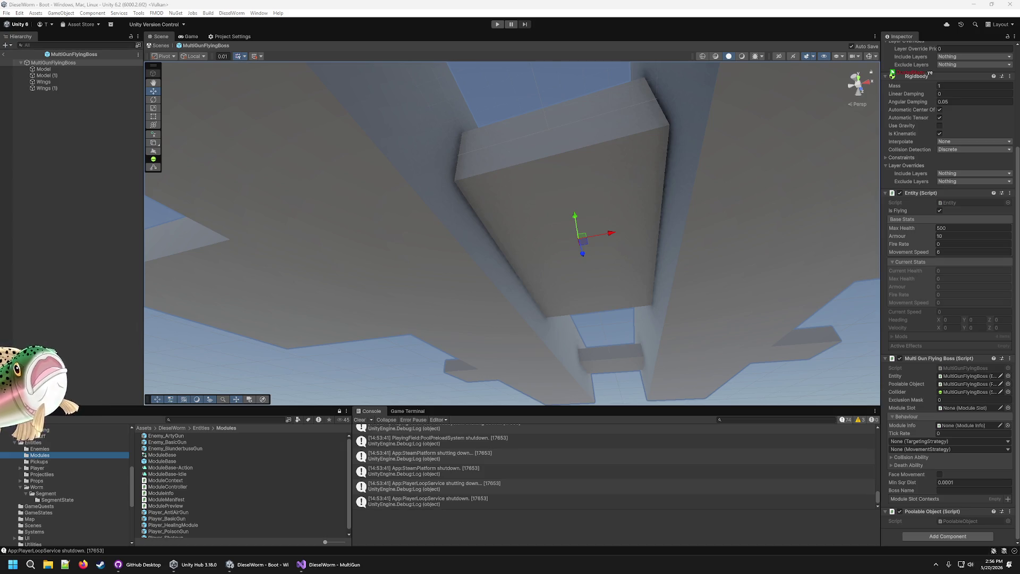
left_click(455, 239)
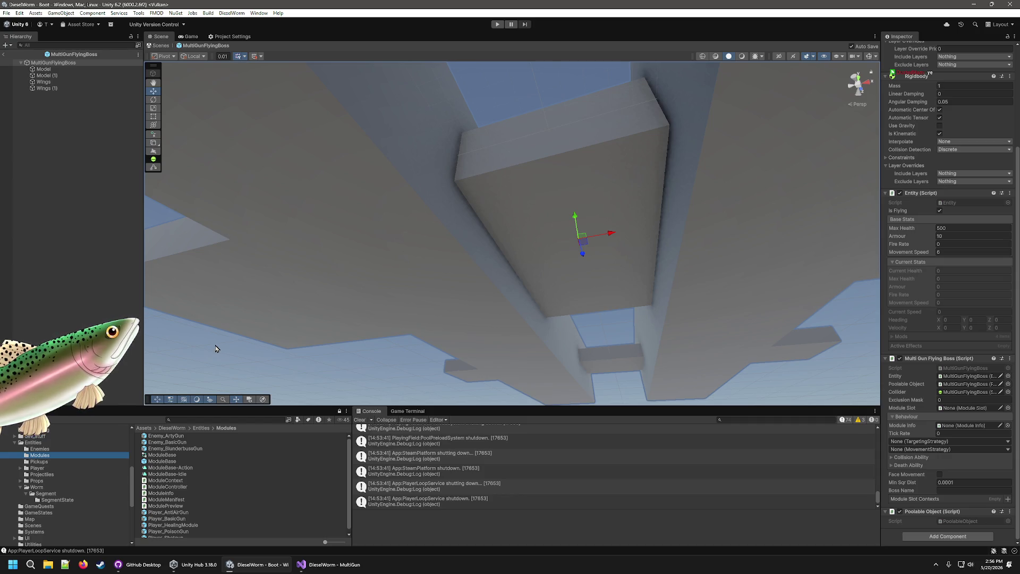
left_click_drag(439, 257, 436, 309)
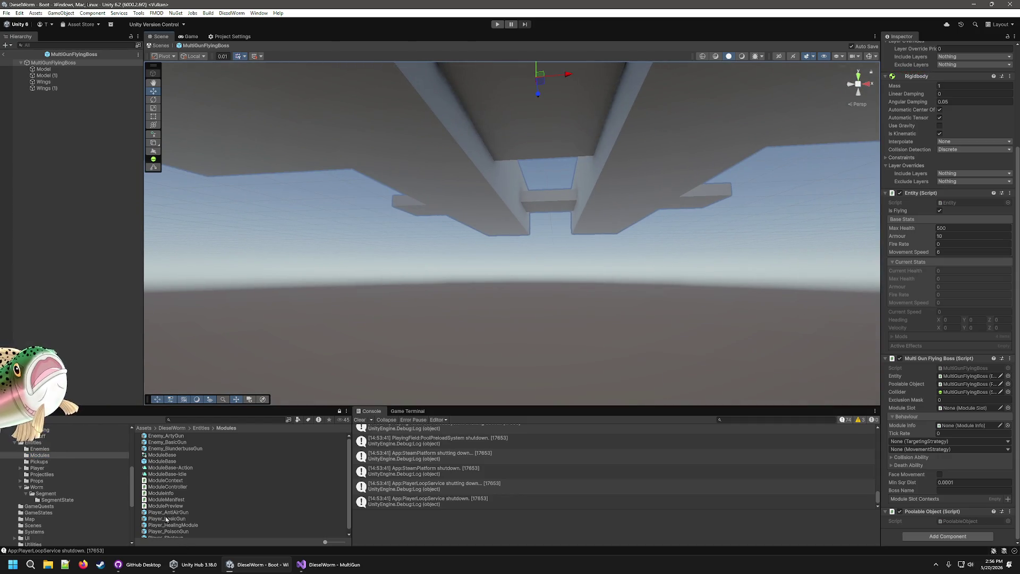
scroll(177, 476, "down", 1)
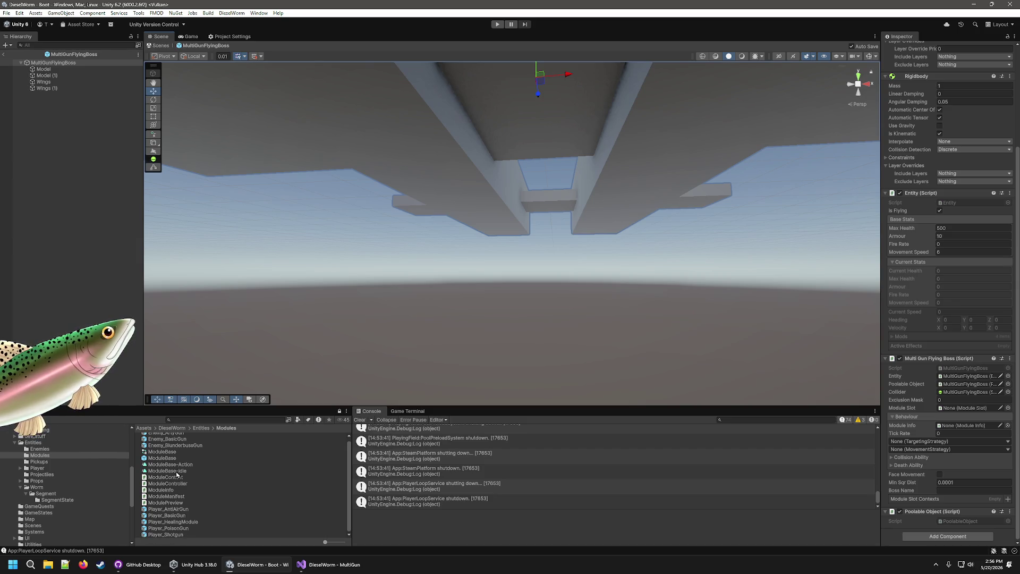
left_click(45, 494)
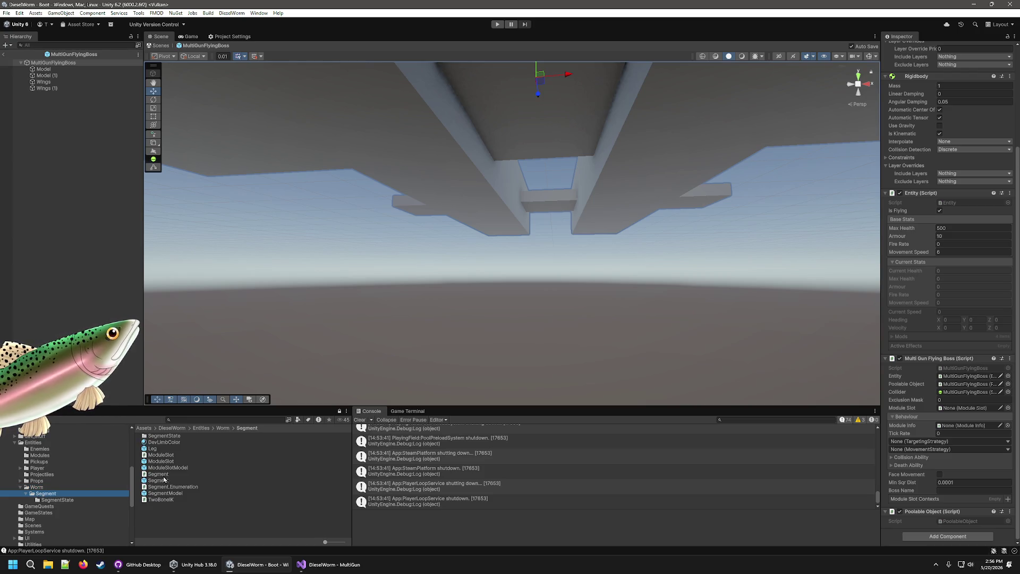
mouse_move(160, 462)
left_mouse_down()
mouse_move(46, 79)
mouse_move(61, 63)
left_mouse_up()
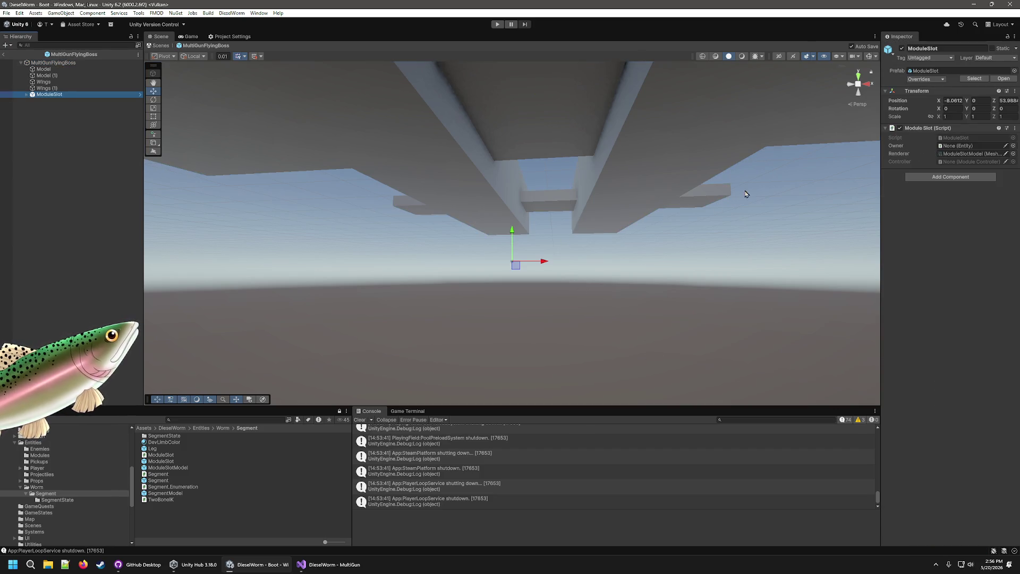
- Zero the ModuleSlot's X position, frame it in view and save the prefab
left_click(958, 101)
type("0")
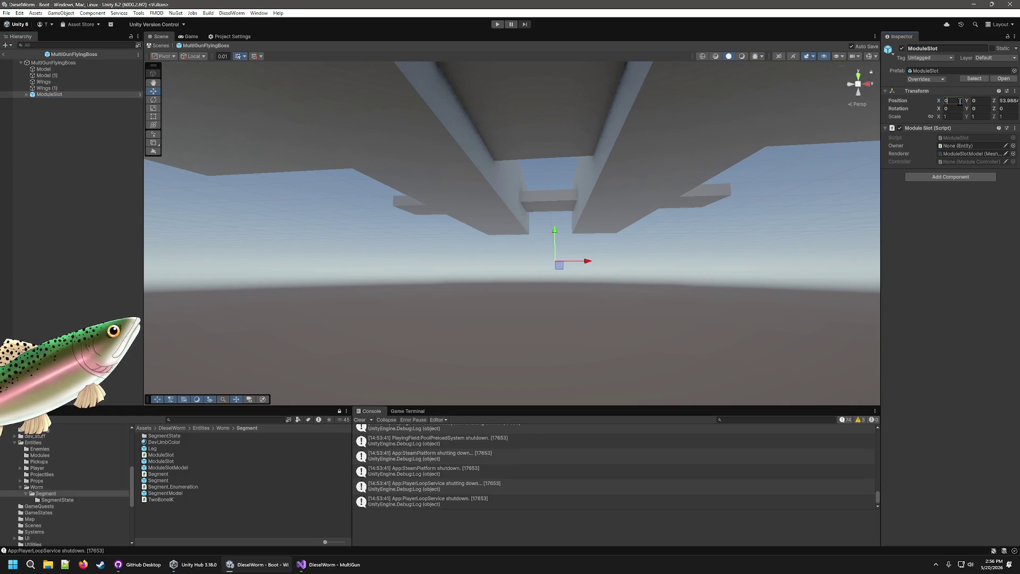
type(".0")
key("Return")
left_click_drag(664, 170, 607, 334)
key("f")
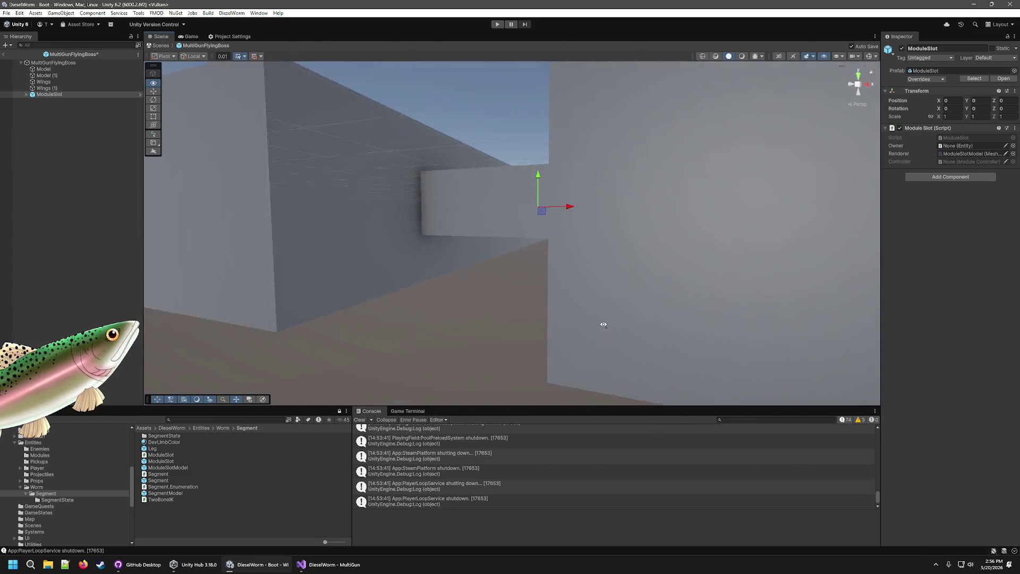
mouse_move(544, 194)
left_mouse_down()
mouse_move(534, 295)
mouse_move(554, 375)
mouse_move(347, 203)
left_mouse_up()
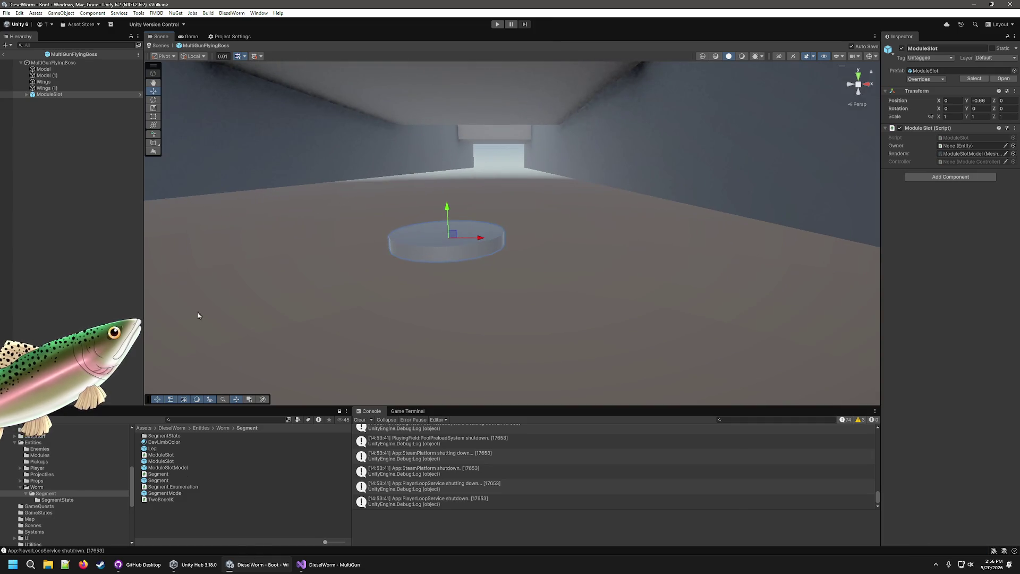
left_click(153, 100)
mouse_move(275, 164)
left_mouse_down()
mouse_move(408, 303)
mouse_move(612, 314)
mouse_move(601, 261)
mouse_move(510, 251)
mouse_move(526, 266)
mouse_move(539, 317)
mouse_move(405, 336)
mouse_move(488, 223)
mouse_move(392, 262)
mouse_move(478, 234)
mouse_move(487, 159)
mouse_move(393, 100)
left_mouse_up()
key("ctrl+s")
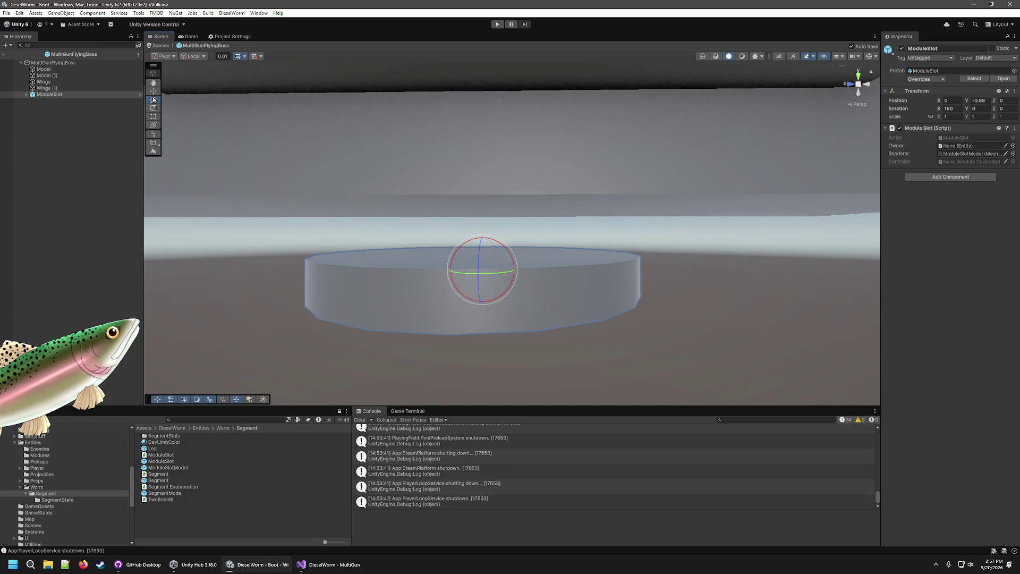
- Move the ModuleSlot to Y -0.24, Z -0.69 against the boss underside
left_click(154, 93)
mouse_move(514, 274)
left_mouse_down()
mouse_move(724, 269)
mouse_move(586, 242)
mouse_move(578, 301)
mouse_move(612, 191)
mouse_move(671, 155)
mouse_move(639, 265)
mouse_move(616, 201)
mouse_move(592, 268)
mouse_move(474, 210)
mouse_move(452, 100)
mouse_move(521, 160)
mouse_move(542, 107)
mouse_move(374, 201)
mouse_move(387, 157)
mouse_move(348, 109)
mouse_move(364, 81)
mouse_move(365, 94)
left_mouse_up()
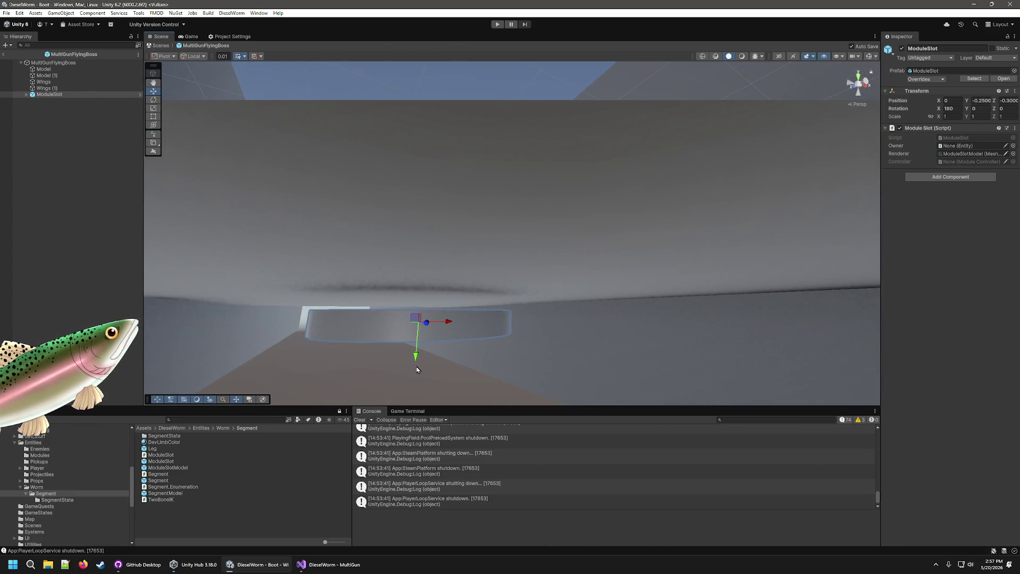
left_click_drag(417, 360, 416, 354)
mouse_move(319, 353)
left_mouse_down()
mouse_move(296, 353)
mouse_move(537, 369)
mouse_move(457, 372)
mouse_move(407, 249)
mouse_move(664, 253)
left_mouse_up()
mouse_move(653, 353)
left_mouse_down()
mouse_move(560, 340)
mouse_move(496, 369)
mouse_move(415, 221)
mouse_move(488, 328)
mouse_move(488, 228)
mouse_move(572, 212)
mouse_move(610, 246)
mouse_move(568, 250)
left_mouse_up()
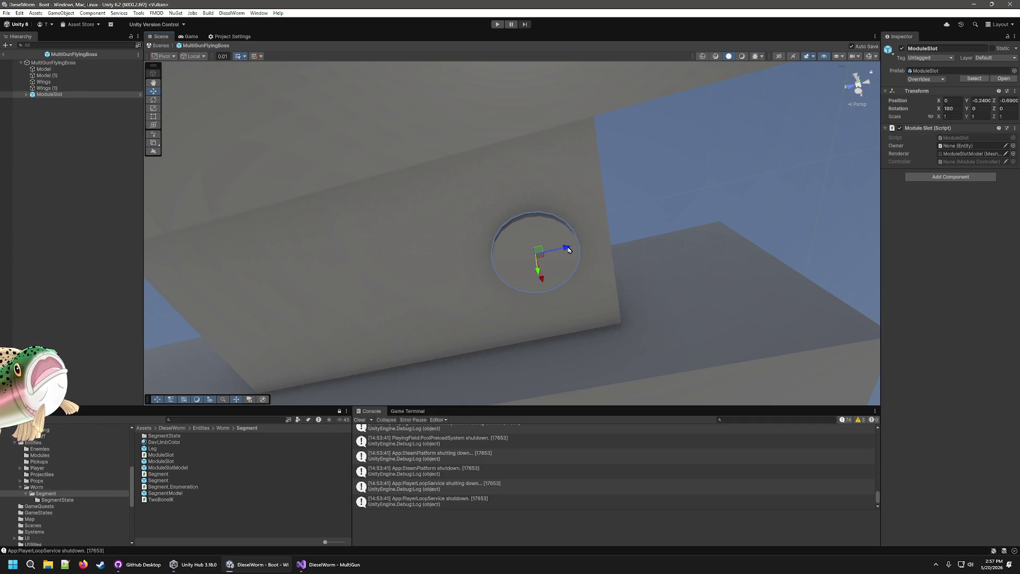
scroll(660, 246, "down", 5)
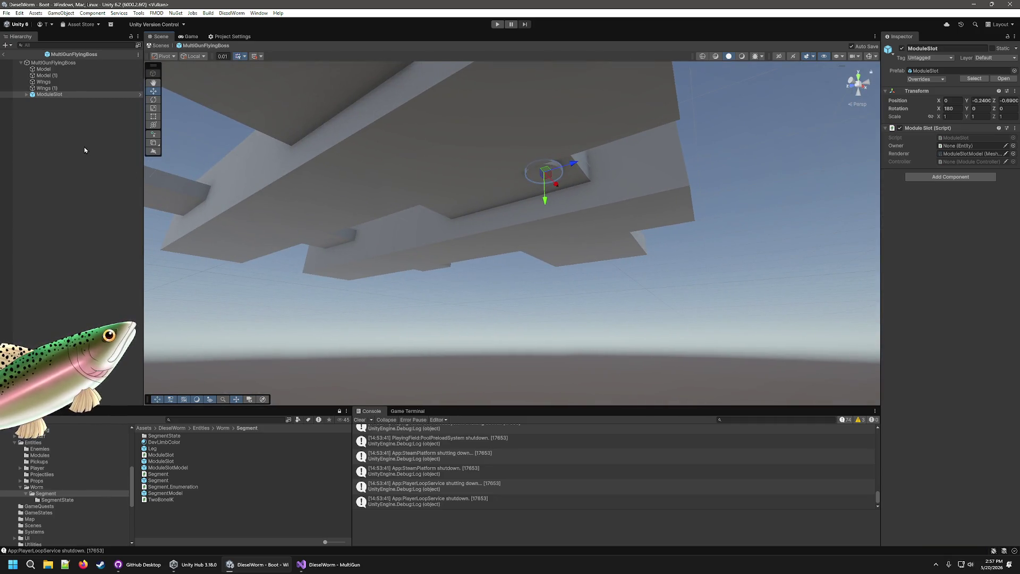
- Duplicate the ModuleSlot into ModuleSlot (1) at position -1, -0.5, -1.5
left_click(54, 104)
left_click(51, 95)
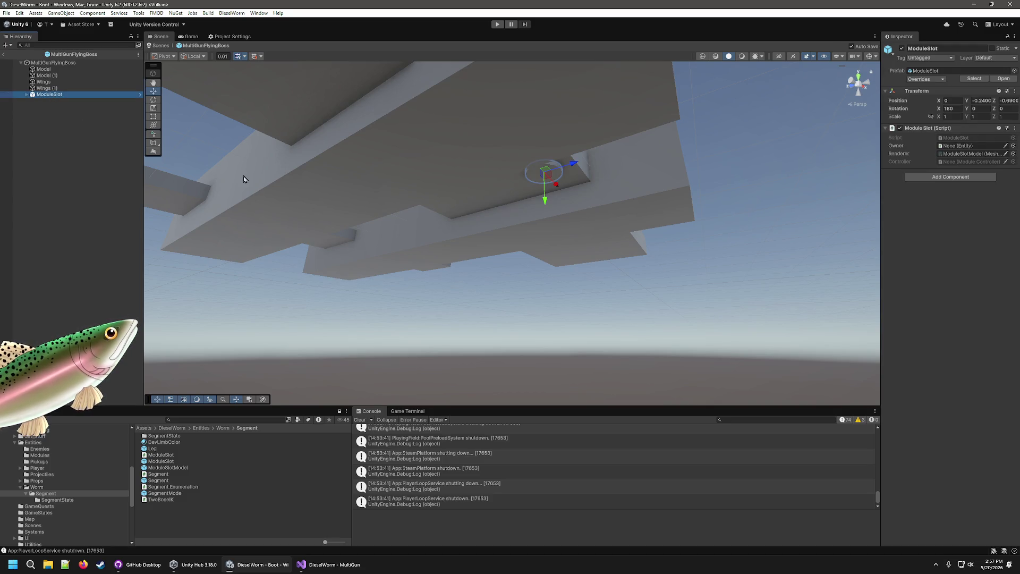
key("ctrl+d")
mouse_move(577, 167)
left_mouse_down()
mouse_move(685, 149)
mouse_move(630, 103)
mouse_move(545, 94)
mouse_move(574, 99)
left_mouse_up()
mouse_move(613, 171)
left_mouse_down()
mouse_move(467, 171)
mouse_move(739, 165)
left_mouse_up()
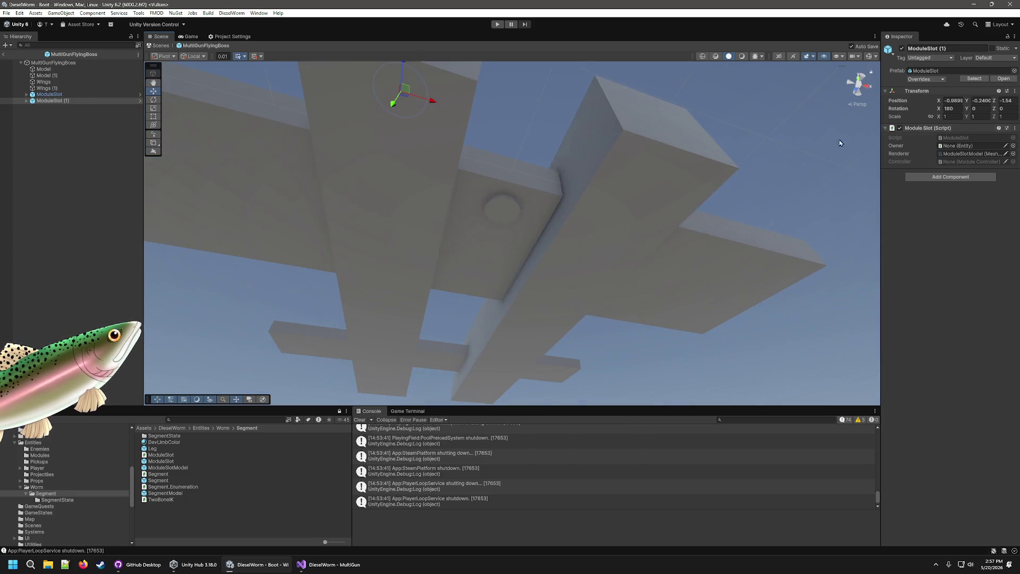
type("-1")
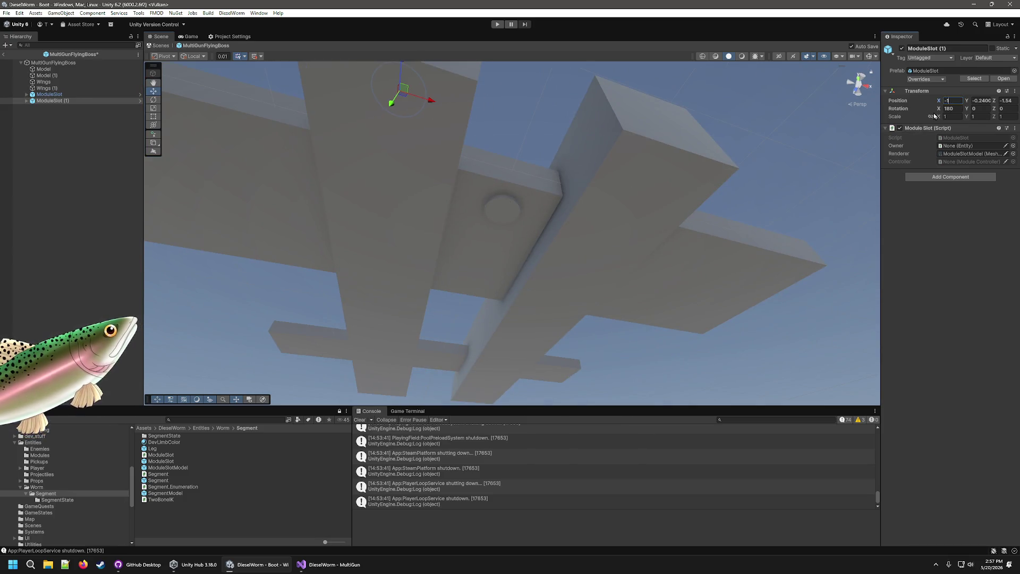
key("Tab")
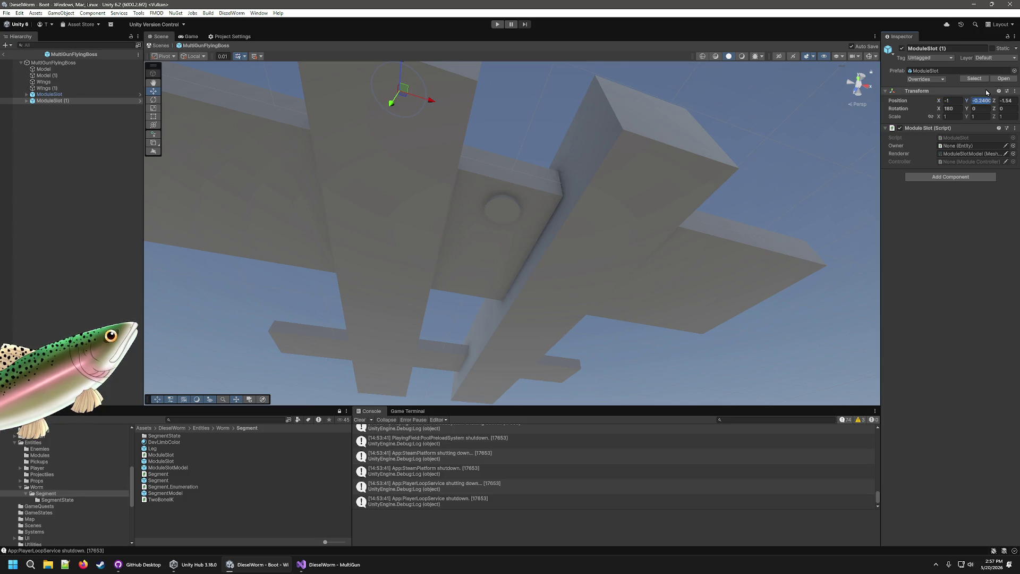
type("-2")
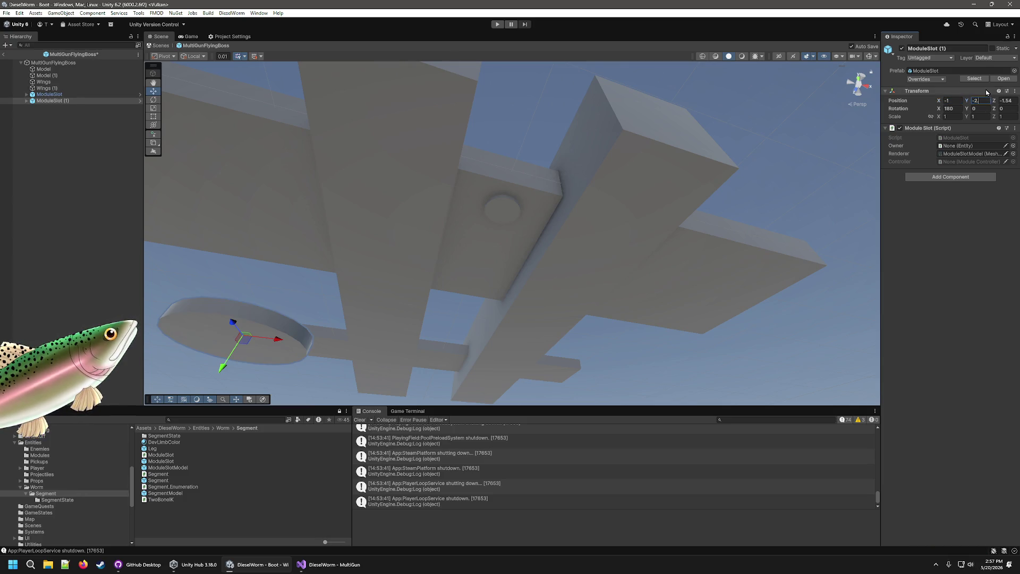
type("0.25")
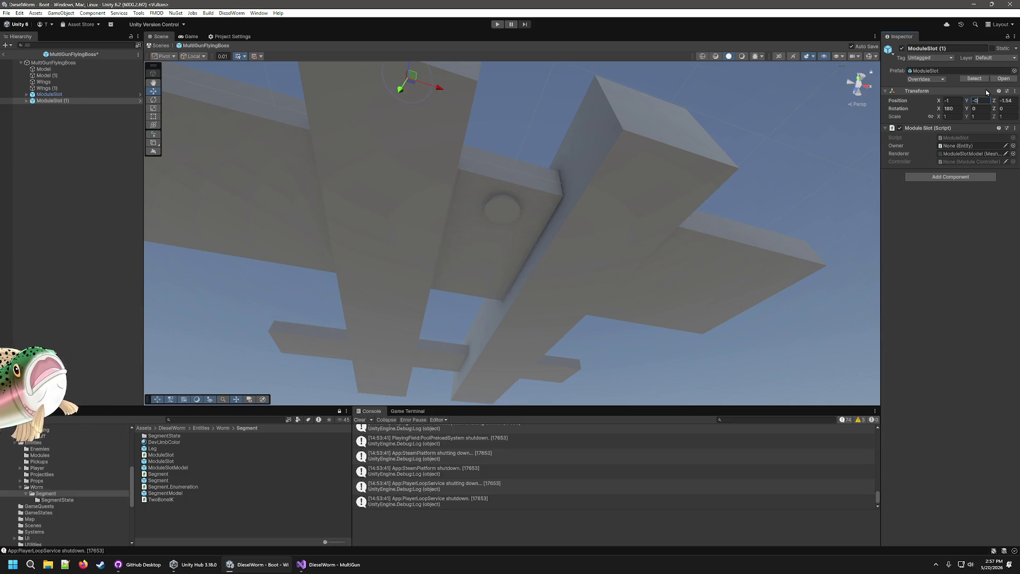
key("BackSpace")
key("BackSpace")
type("5")
left_click(1016, 103)
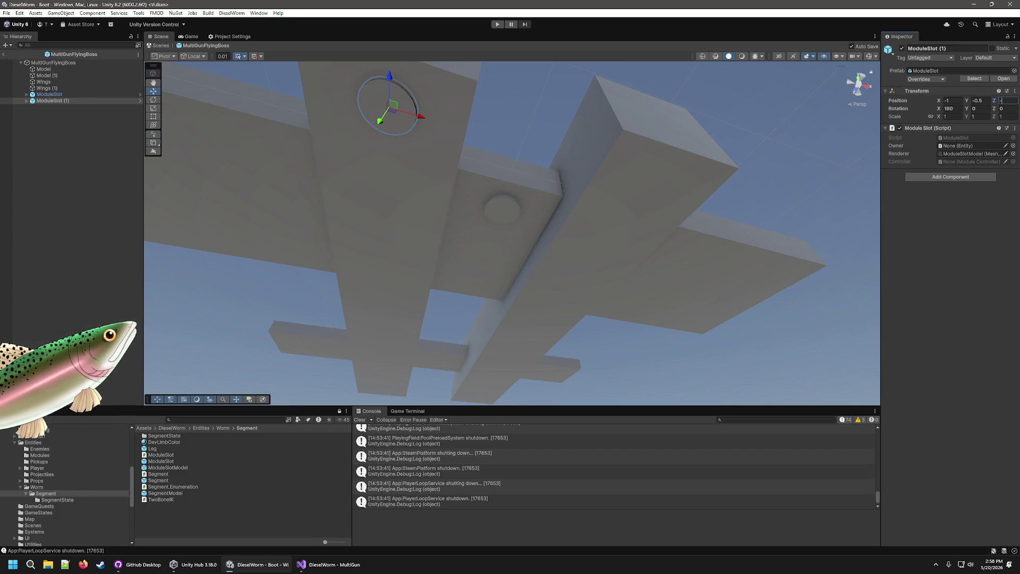
type("1.4")
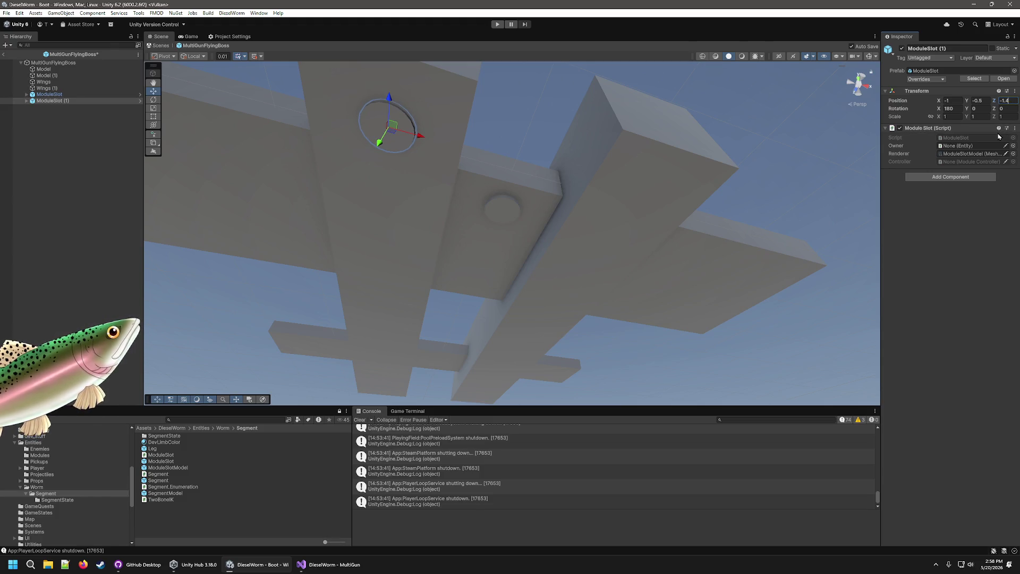
key("BackSpace")
type("5")
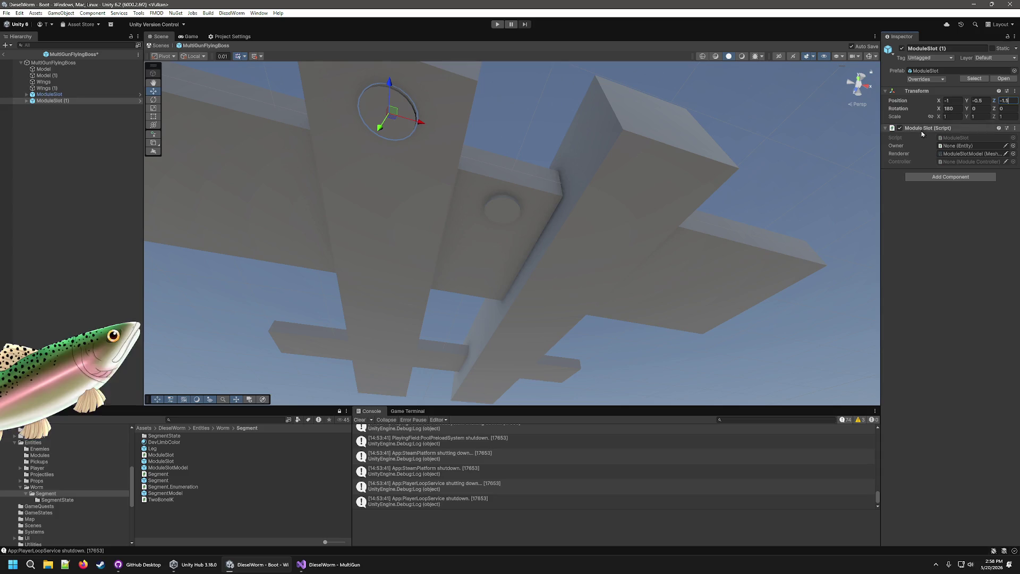
mouse_move(382, 129)
left_mouse_down()
mouse_move(478, 77)
mouse_move(496, 253)
mouse_move(447, 298)
mouse_move(472, 213)
mouse_move(755, 211)
mouse_move(711, 215)
left_mouse_up()
- Duplicate again into ModuleSlot (2) with X set to 1
scroll(472, 213, "down", 5)
key("ctrl+d")
left_click(956, 108)
left_click(953, 100)
type("1")
key("Return")
mouse_move(749, 260)
left_mouse_down()
mouse_move(753, 356)
mouse_move(718, 360)
mouse_move(599, 178)
mouse_move(499, 258)
mouse_move(485, 291)
left_mouse_up()
left_click(460, 287, "shift")
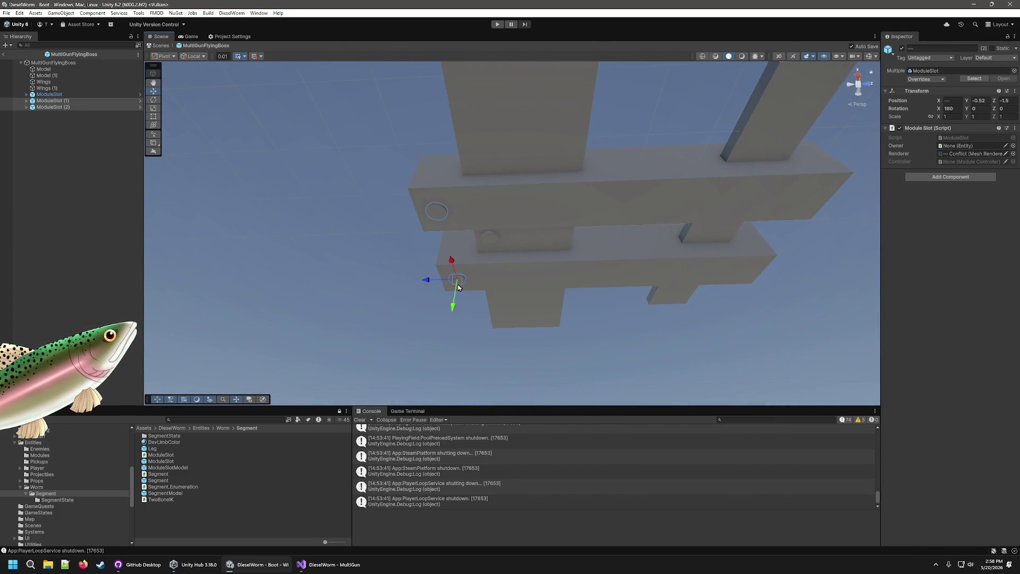
- Duplicate the two side slots and drag the copies toward the far end
key("ctrl+d")
left_click_drag(411, 215, 782, 216)
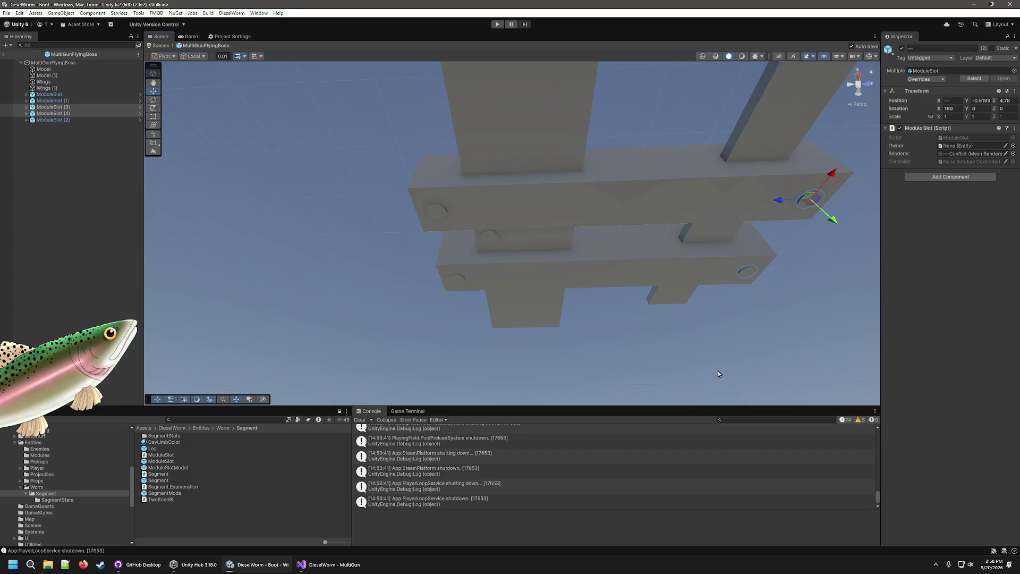
left_click(747, 272)
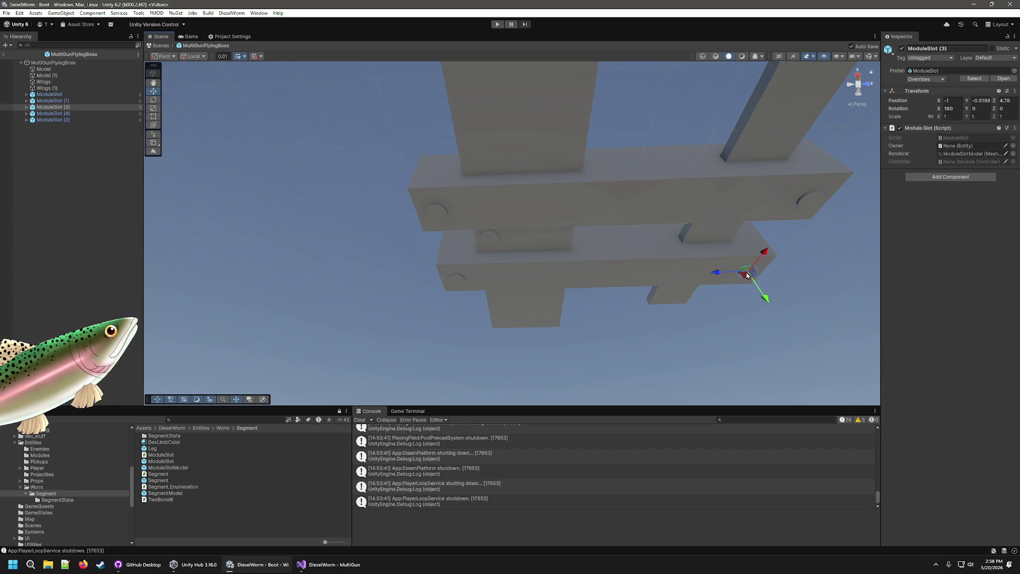
mouse_move(507, 349)
left_mouse_down()
mouse_move(524, 330)
mouse_move(571, 319)
left_mouse_up()
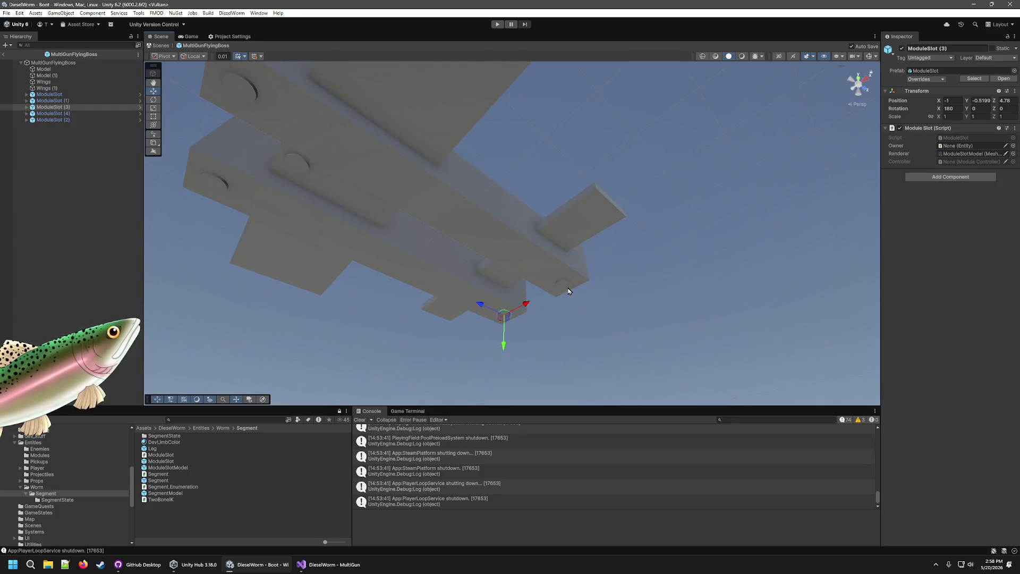
- Set MultiGunFlyingBoss as the slot's Owner and delete the two far-end copies
mouse_move(49, 94)
left_mouse_down()
mouse_move(63, 63)
mouse_move(857, 177)
left_mouse_up()
left_click_drag(960, 140, 959, 146)
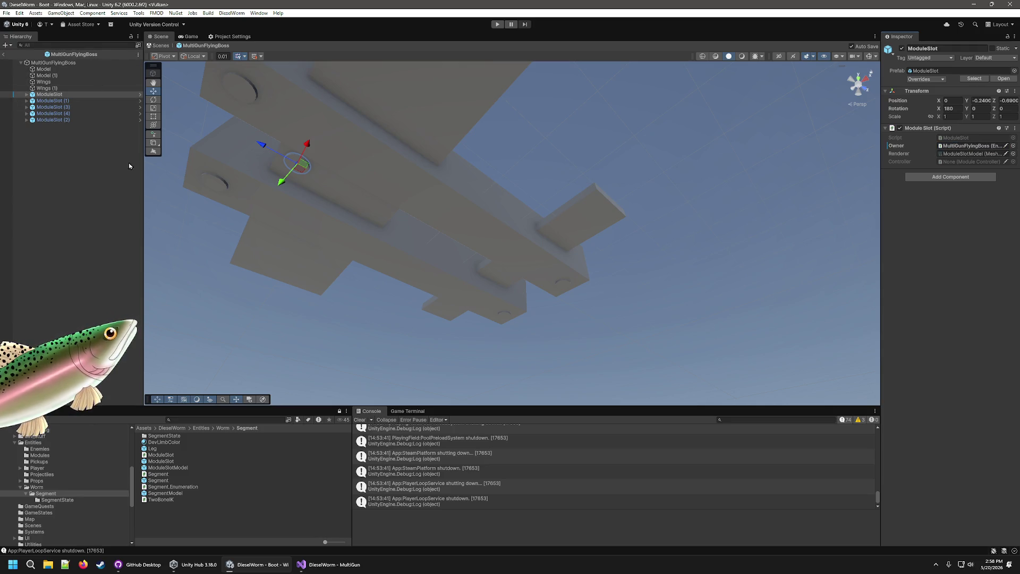
left_click(66, 120)
left_click(67, 113)
left_click(69, 107, "ctrl")
key("Delete")
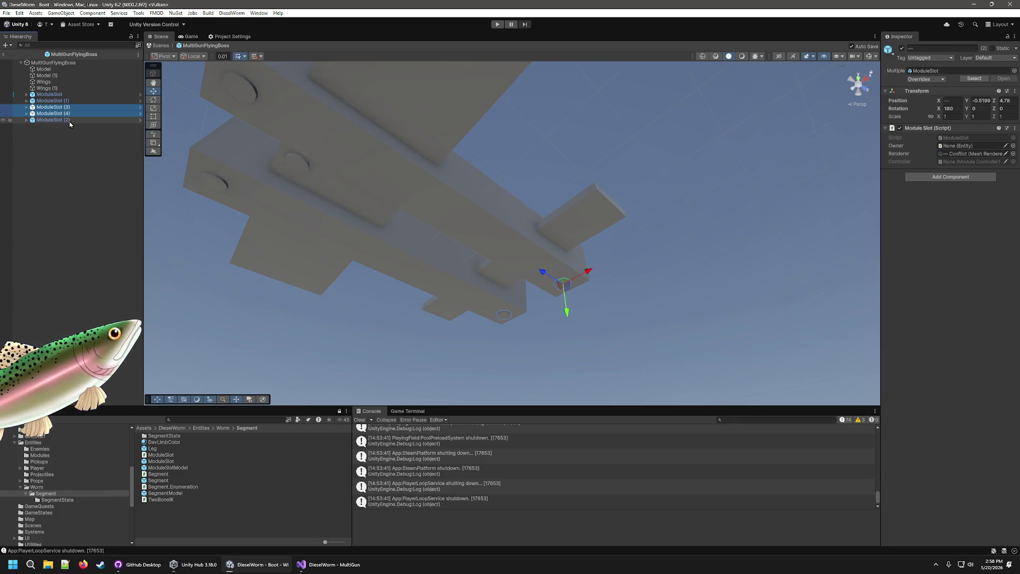
- Duplicate ModuleSlot (1) and (2) into ModuleSlot (3) and (4) at Z about 4.7
left_click(69, 101)
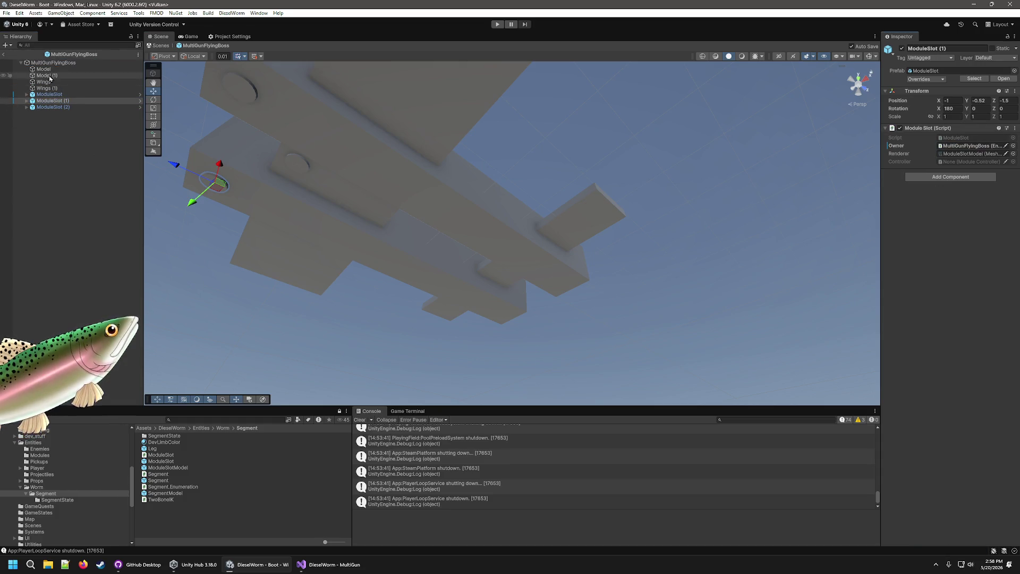
left_click(58, 107)
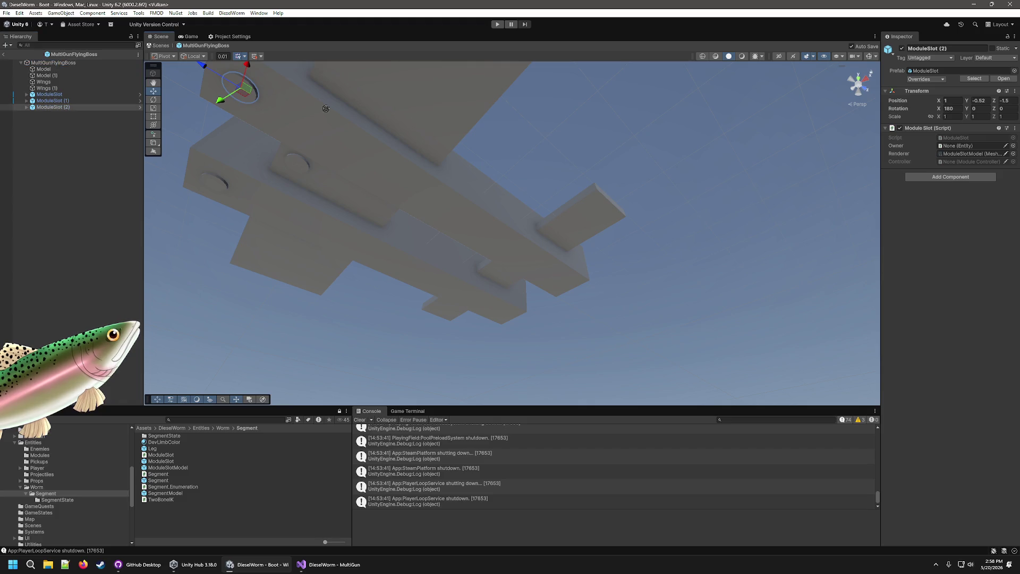
left_click(91, 101)
left_click(92, 108, "ctrl")
key("ctrl+d")
mouse_move(178, 167)
left_mouse_down()
mouse_move(514, 319)
mouse_move(481, 302)
left_mouse_up()
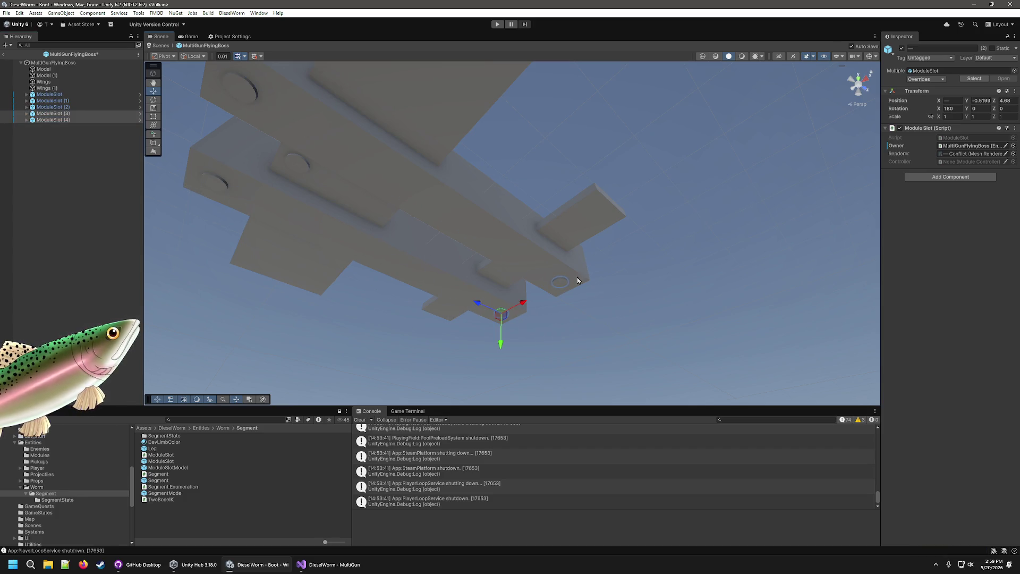
left_click(821, 222)
mouse_move(572, 183)
left_mouse_down()
mouse_move(683, 317)
mouse_move(629, 319)
mouse_move(674, 342)
mouse_move(762, 419)
mouse_move(760, 375)
mouse_move(785, 380)
mouse_move(784, 343)
left_mouse_up()
scroll(761, 376, "up", 5)
scroll(762, 389, "down", 5)
scroll(785, 343, "down", 5)
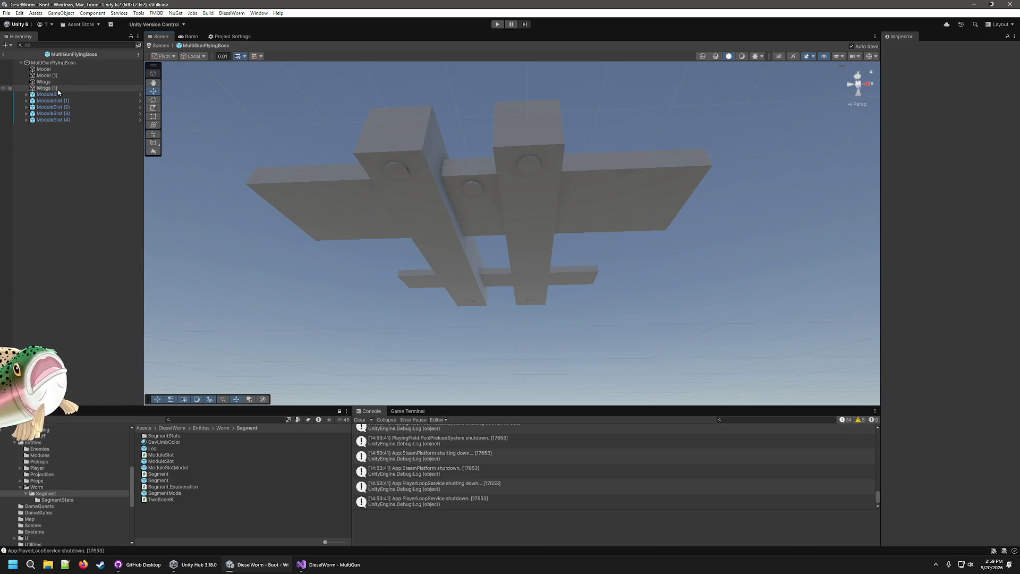
- Assign ModuleSlot as the boss's Module Slot and use ClosestEnemy targeting with Range 30
left_click(53, 63)
scroll(928, 403, "down", 5)
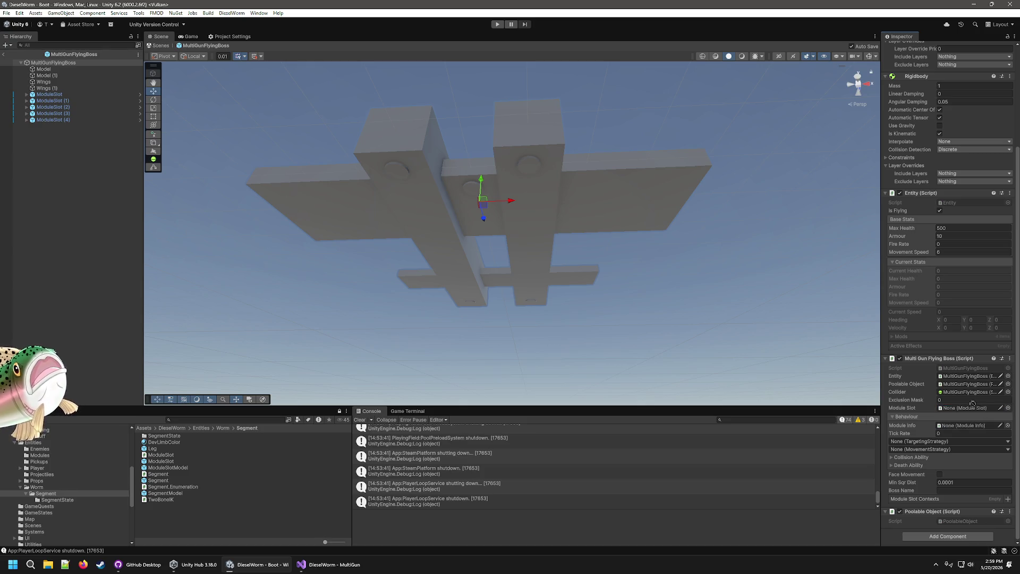
left_click_drag(970, 409, 970, 408)
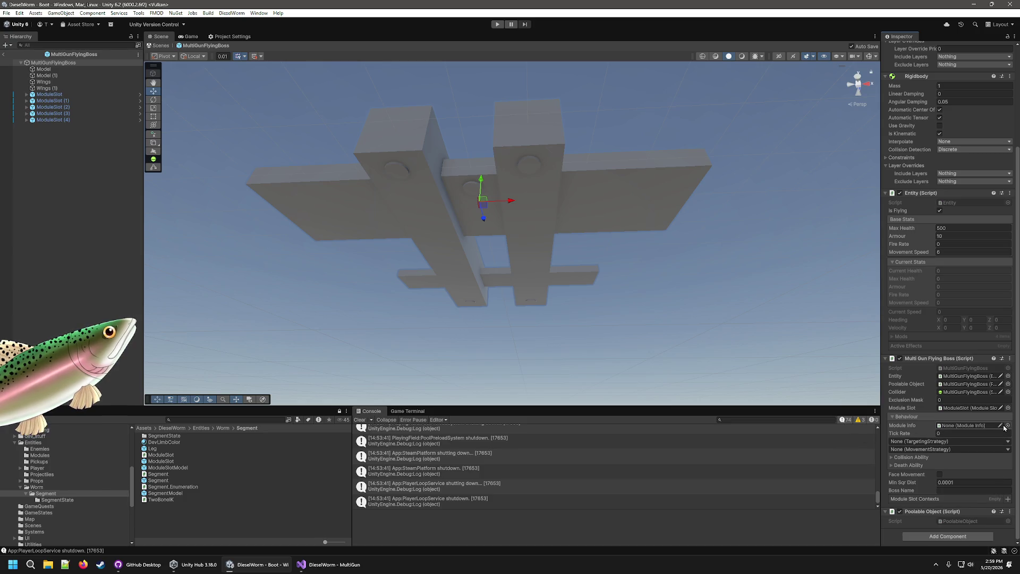
left_click(943, 441)
left_click(922, 478)
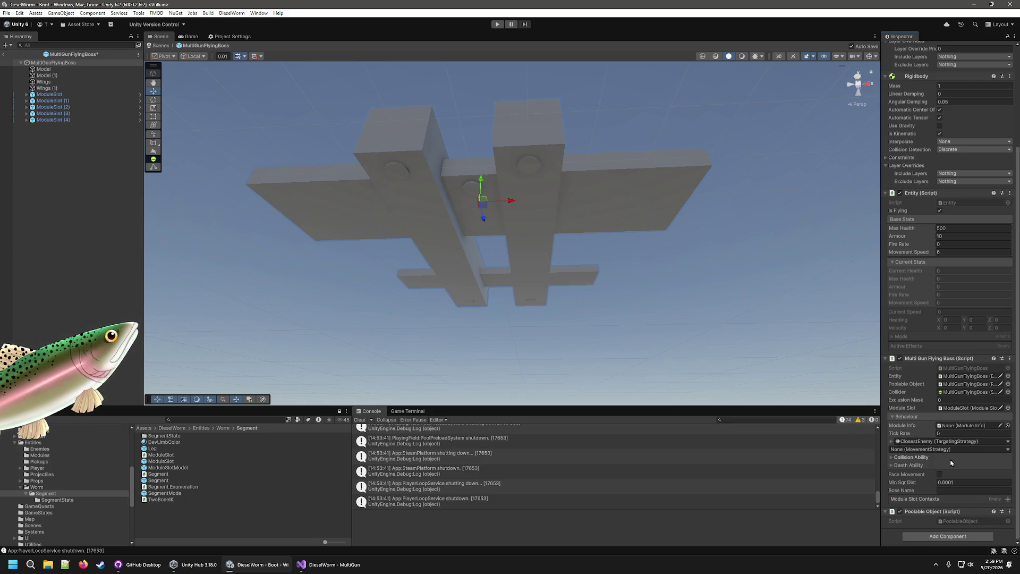
left_click(892, 440)
left_click(961, 457)
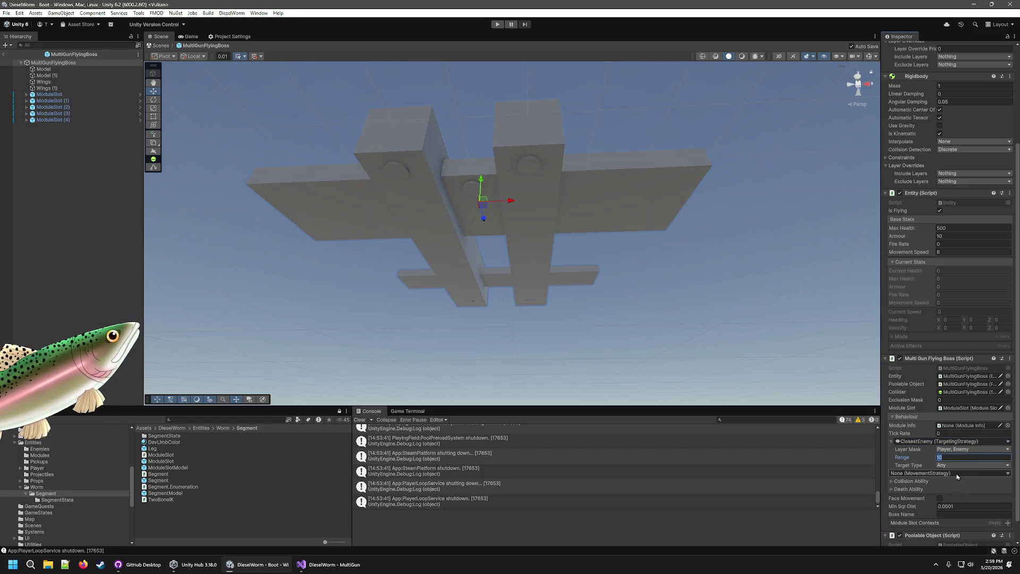
type("30")
- Switch movement to KeepDistance with Distance Offset 20
left_click(1008, 474)
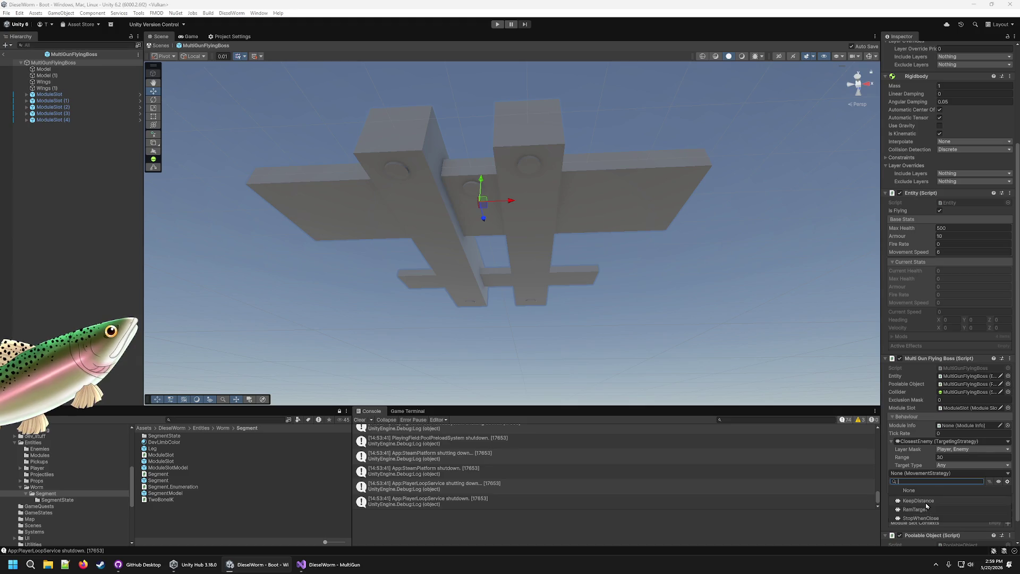
left_click(927, 505)
scroll(903, 441, "down", 1)
left_click(947, 456)
type("0")
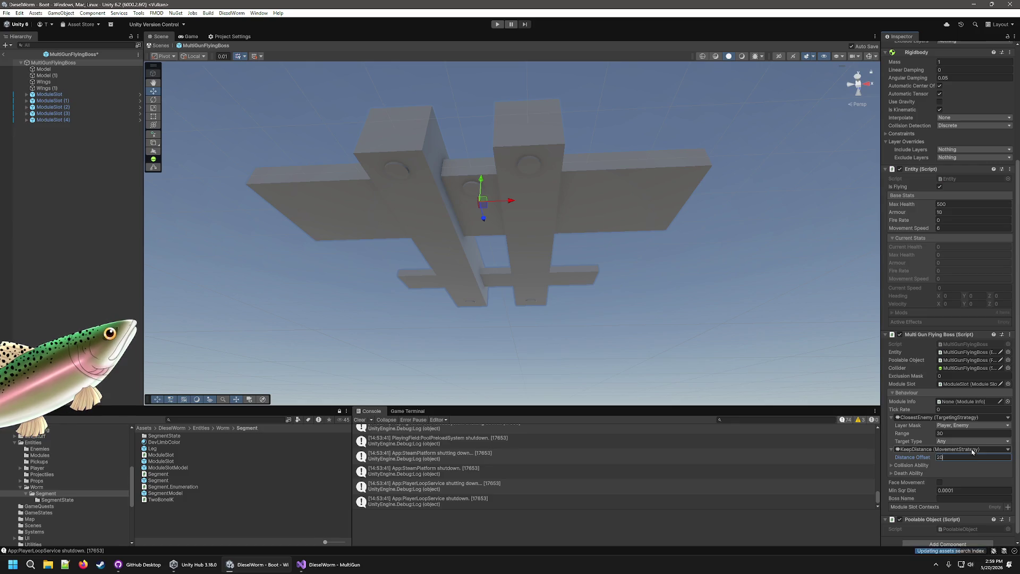
scroll(935, 465, "down", 1)
- Expand the Collision Ability section and enter 15 in its Effects settings
left_click(891, 457)
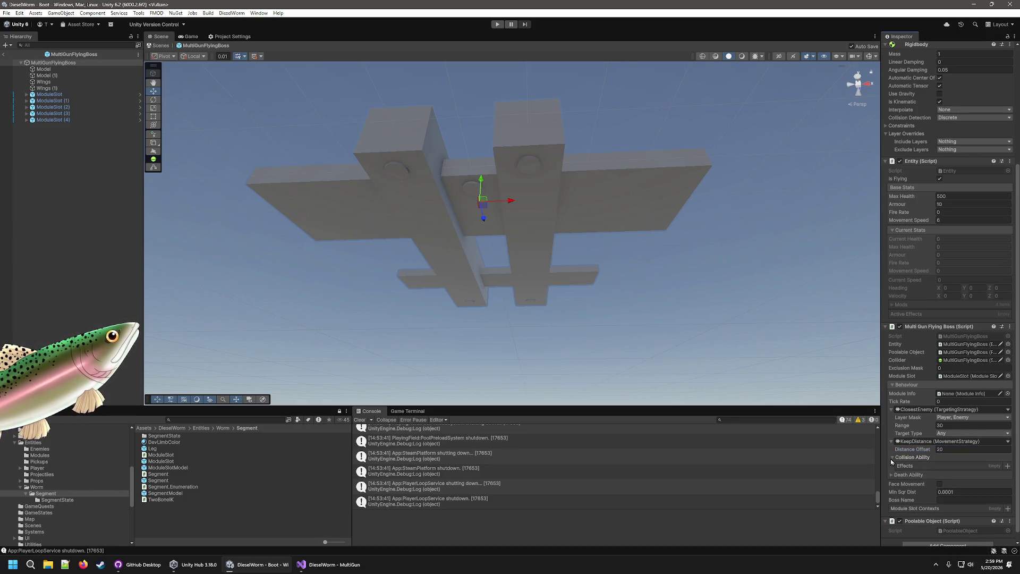
left_click(955, 450)
type("15")
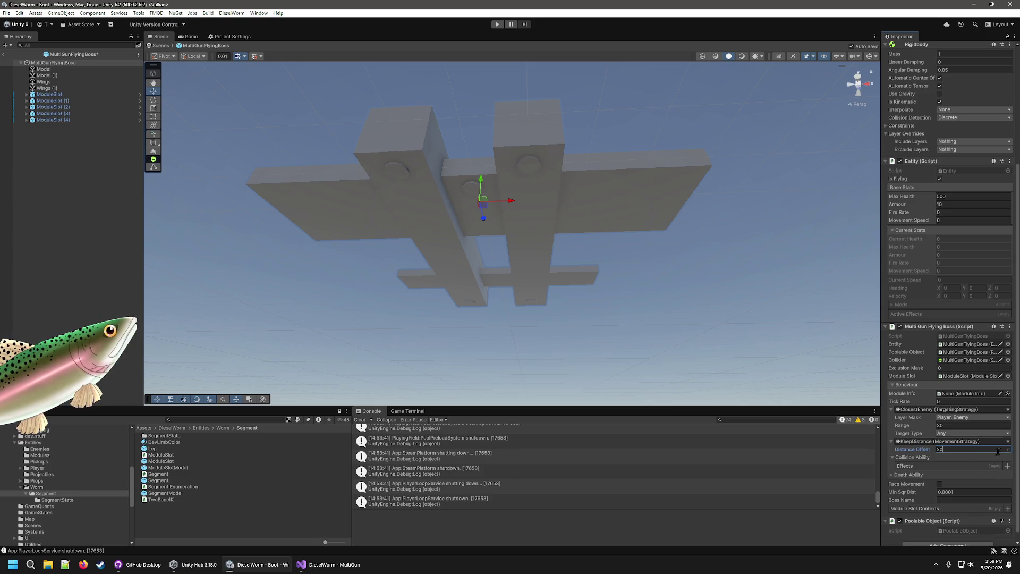
- Add an ApplyDamage collision effect with Damage 5
left_click(1008, 467)
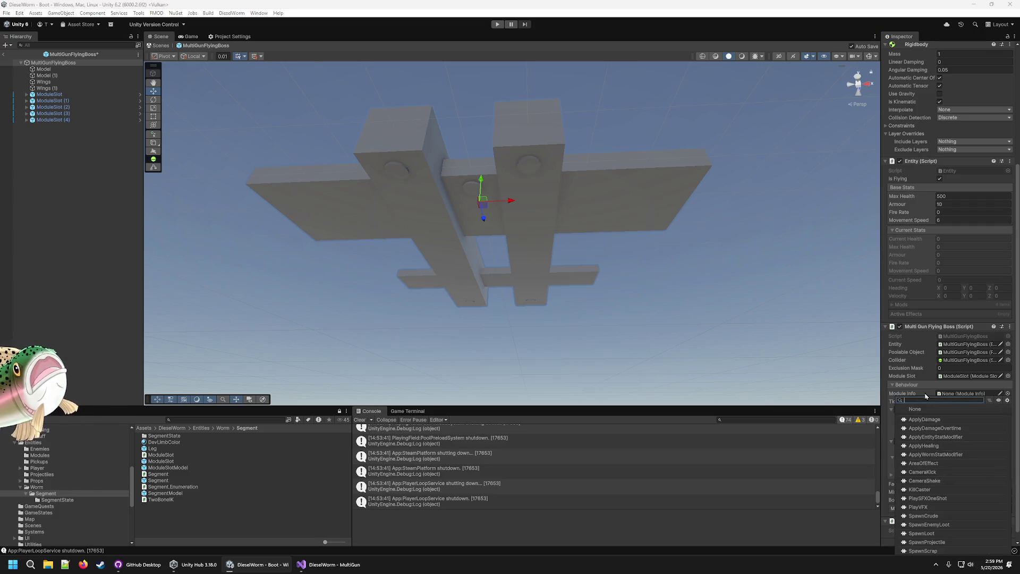
type("5")
key("BackSpace")
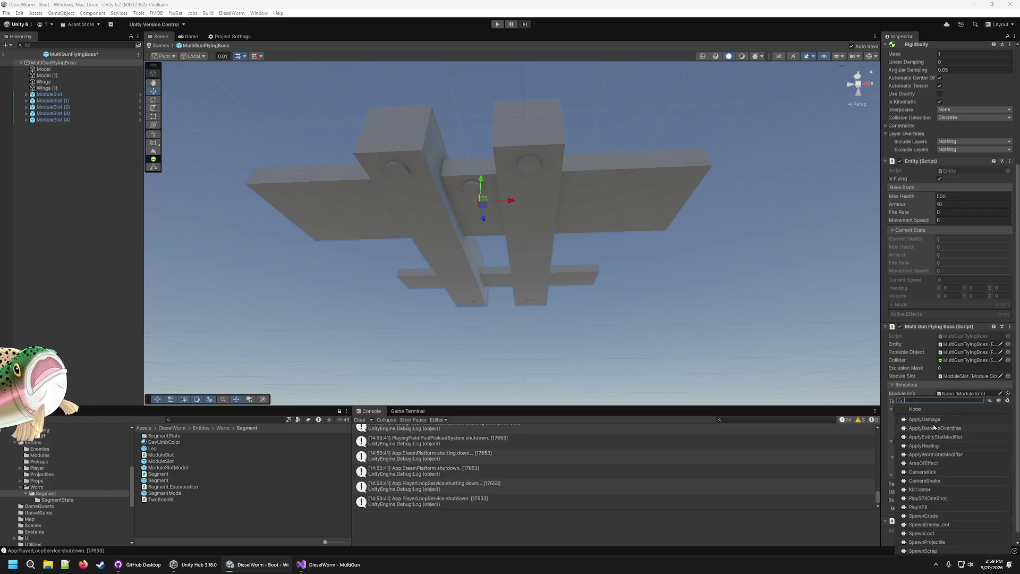
left_click(934, 419)
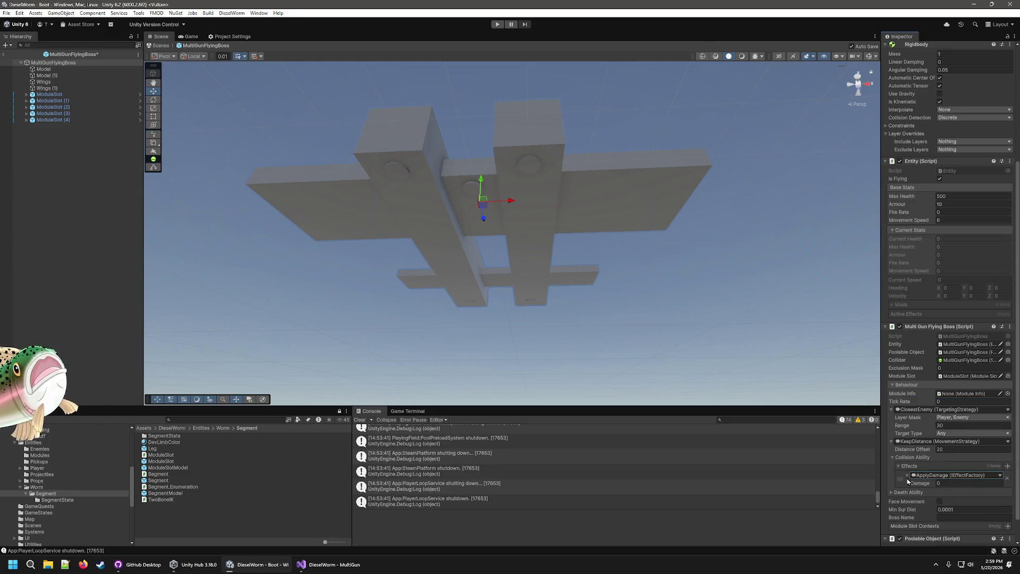
left_click(954, 484)
type("5")
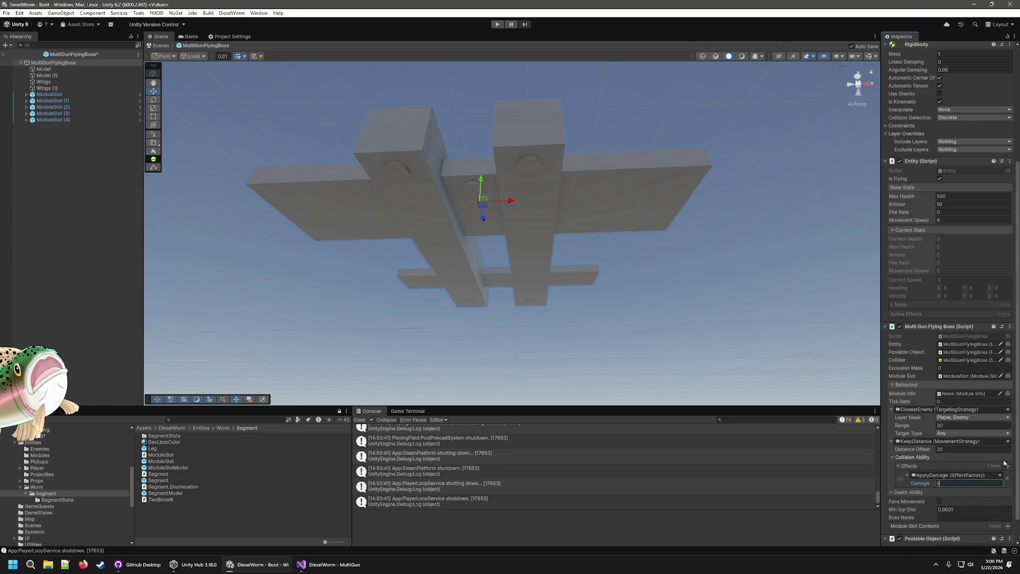
- Add a PlaySFXOneShot collision effect using the SFX Explosion sound event
left_click(1007, 466)
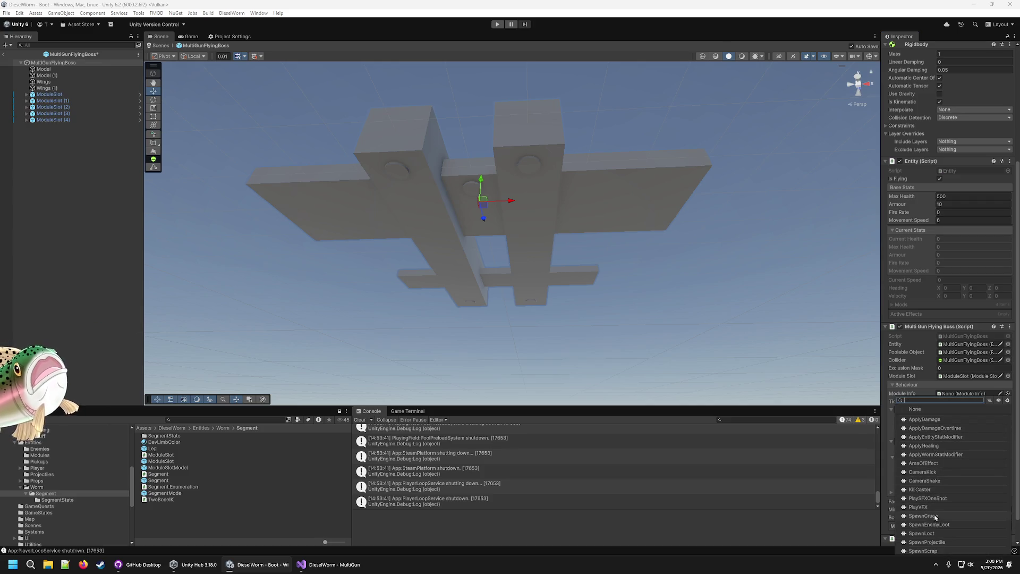
left_click(928, 498)
scroll(919, 478, "down", 2)
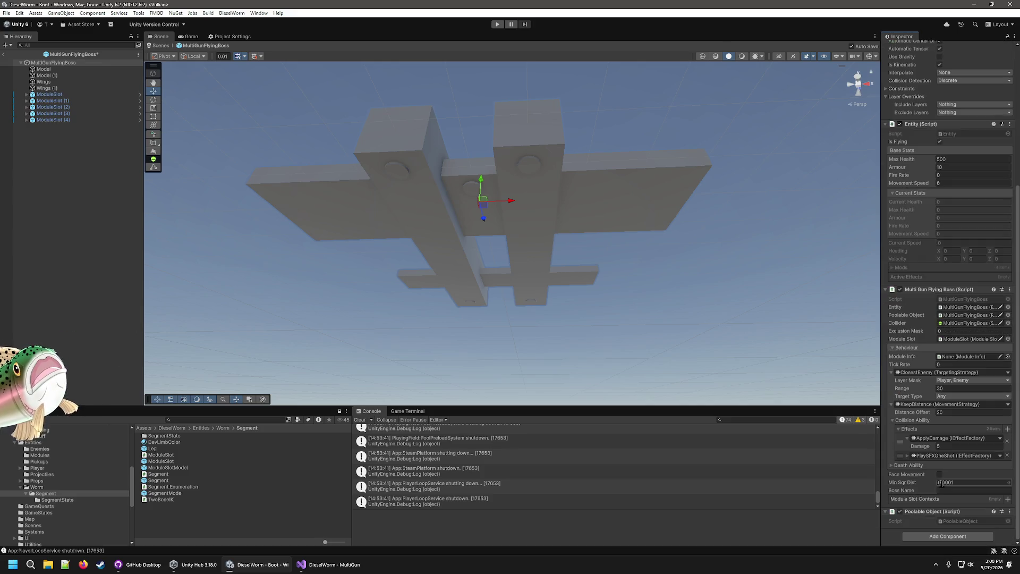
left_click(908, 457)
left_click(979, 465)
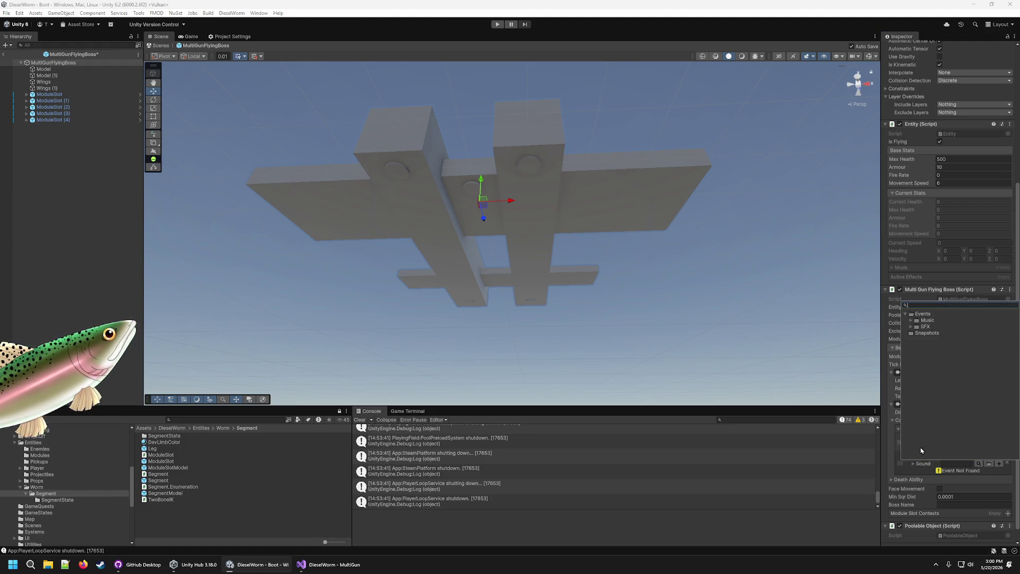
left_click(911, 326)
double_click(933, 367)
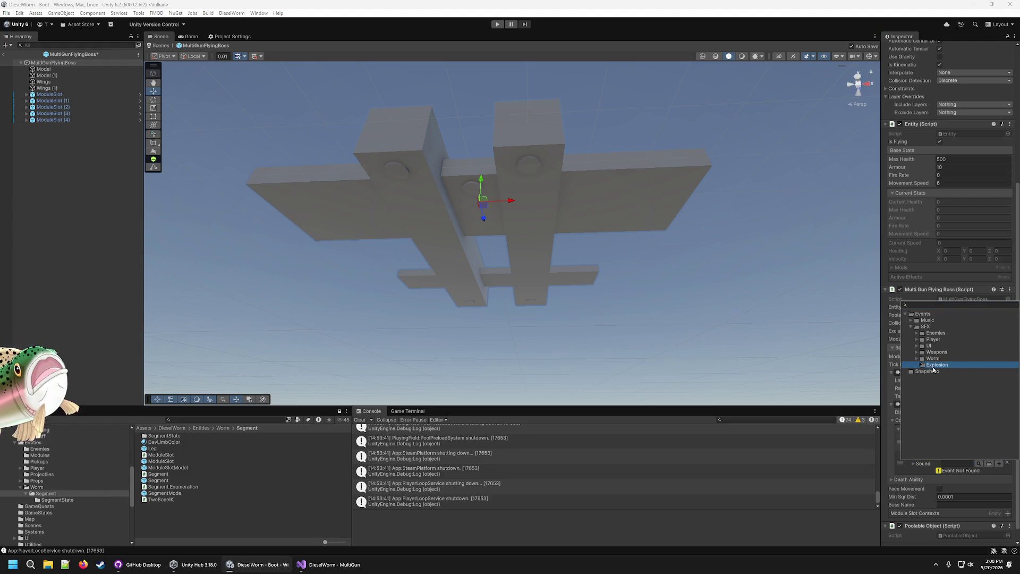
- Add a PlayVFX collision effect keyed to VFX_MuzzleFlash
left_click(1000, 438)
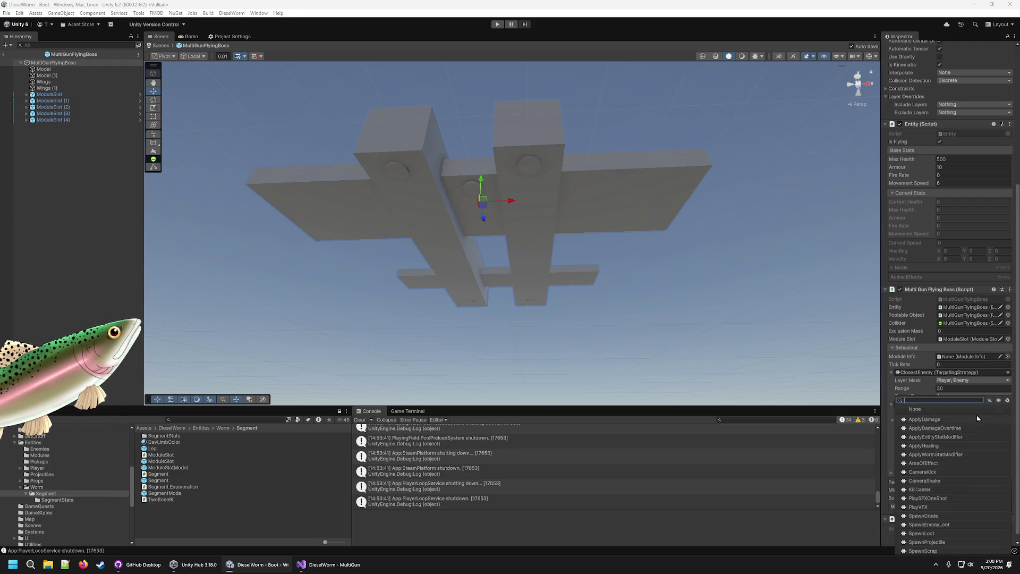
left_click(926, 508)
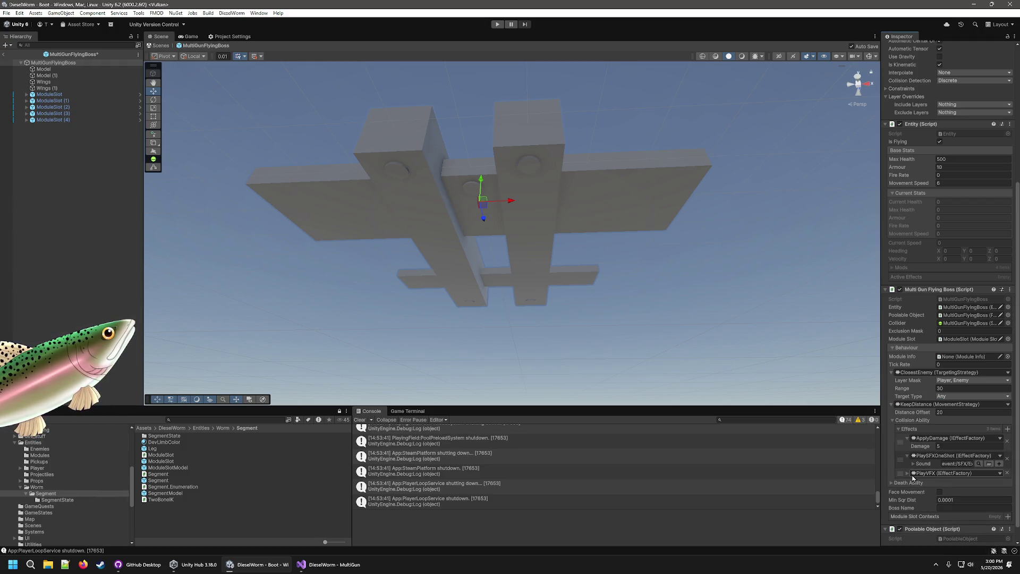
left_click(999, 480)
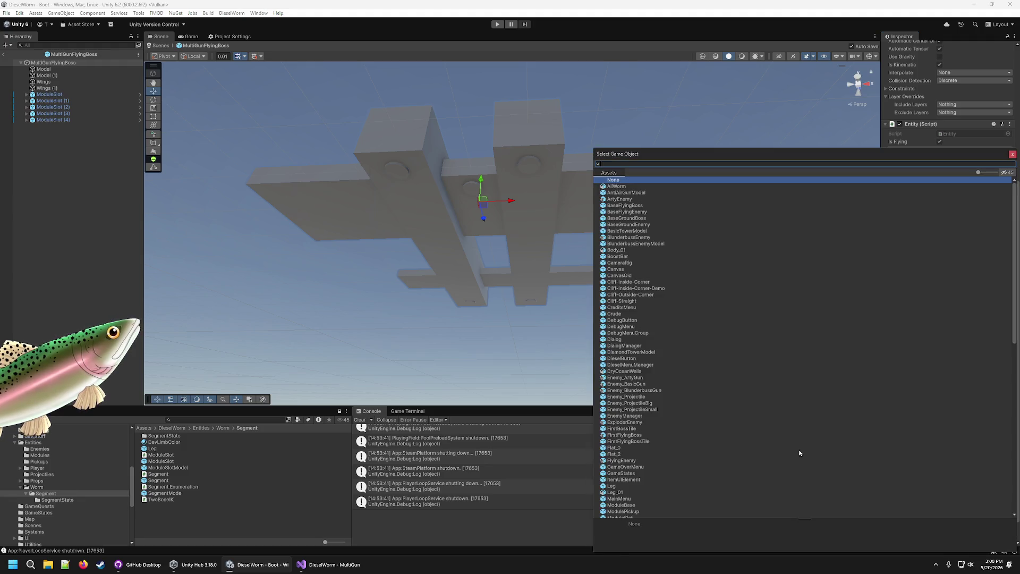
scroll(633, 425, "down", 5)
double_click(636, 425)
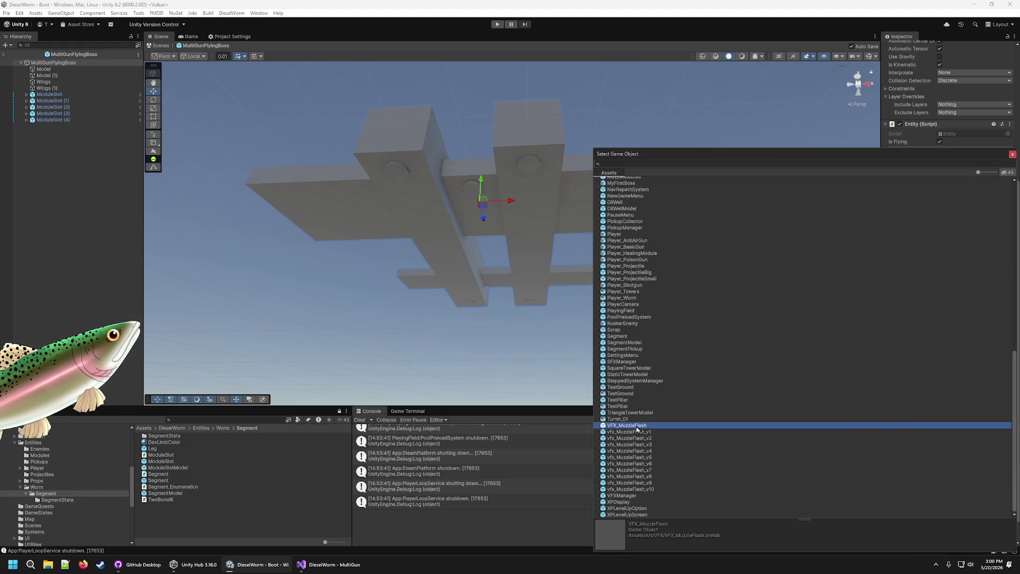
left_click(904, 490)
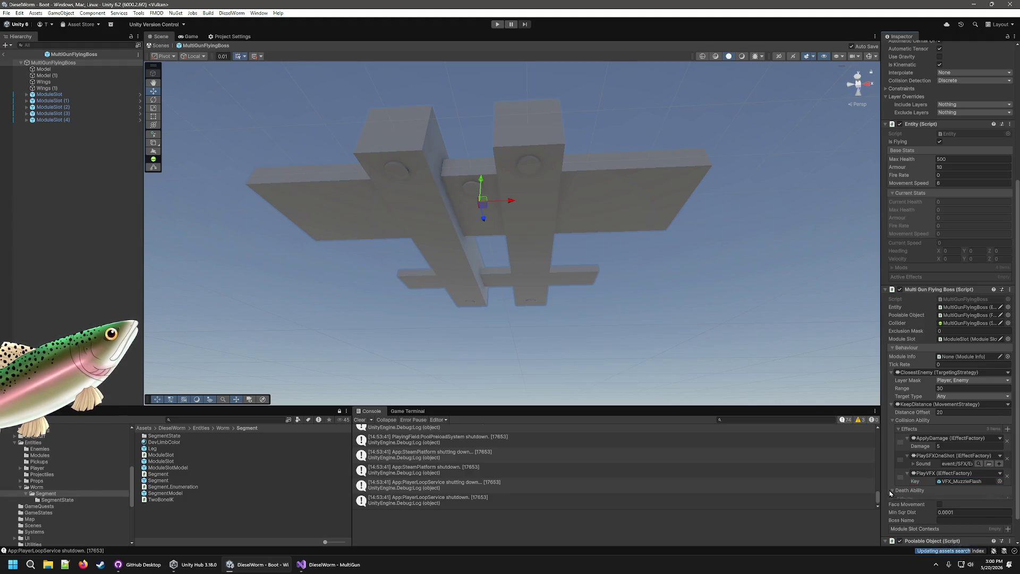
- Add a SpawnCrude death effect with Loot Amount 100 and Spawn Chance 1
scroll(957, 478, "down", 2)
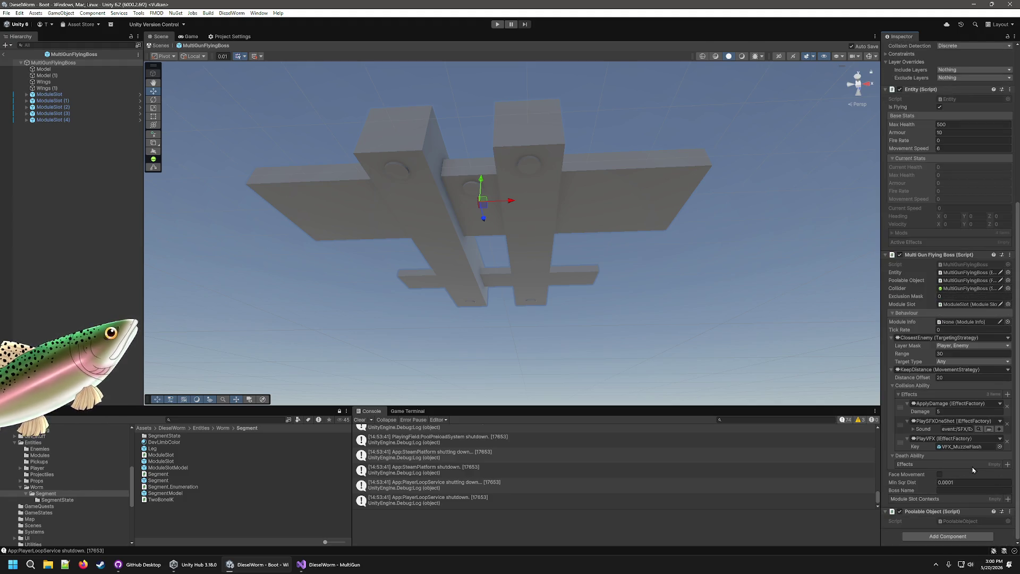
left_click(1008, 464)
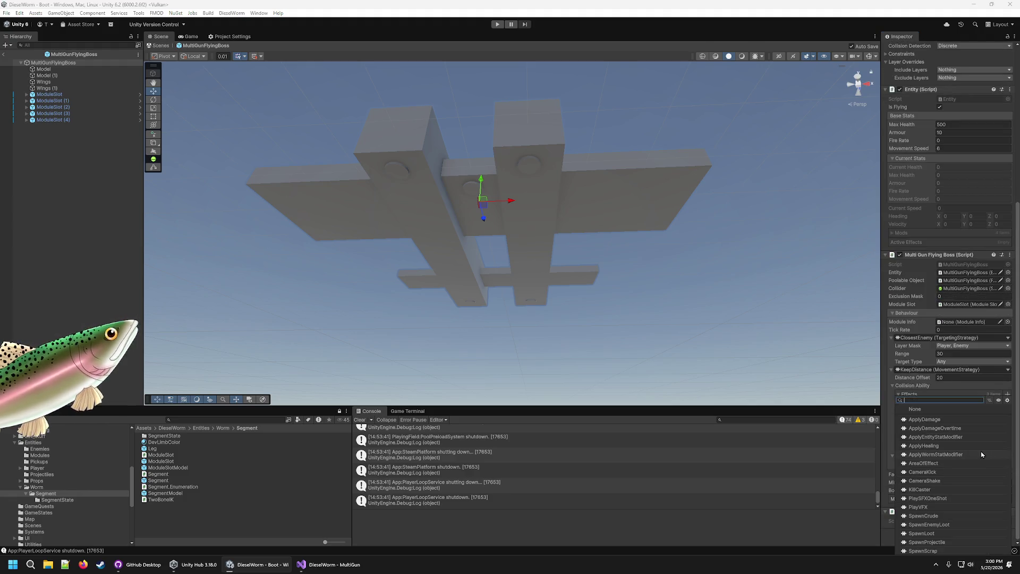
left_click(923, 516)
left_click(907, 474)
left_click(943, 481)
type("00")
key("Tab")
type("1")
- Add a SpawnScrap death effect with Loot Amount 100 and Spawn Chance 1
left_click(1007, 464)
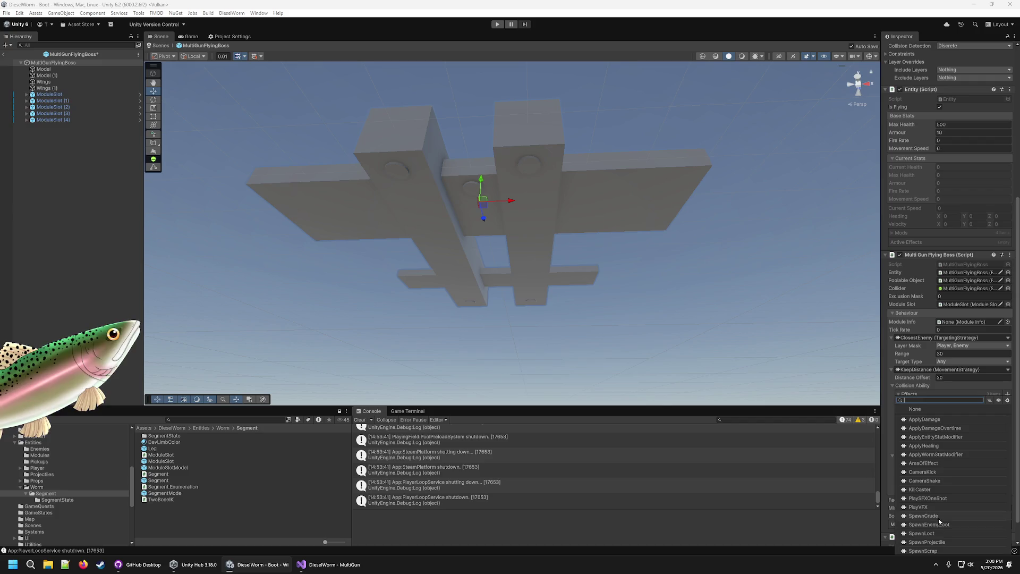
left_click(945, 552)
scroll(918, 477, "down", 2)
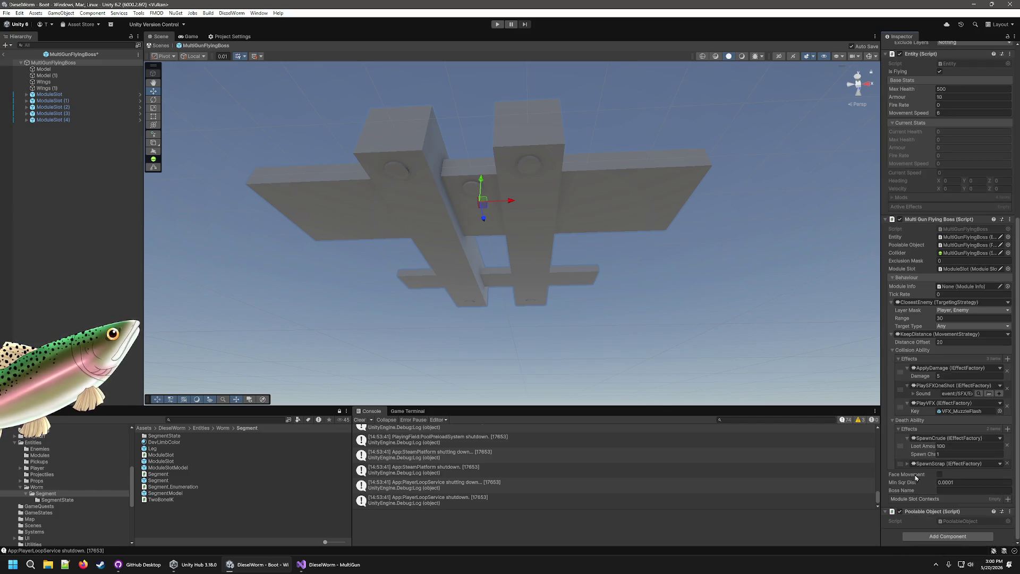
left_click(907, 464)
left_click(961, 471)
type("00")
left_click(956, 480)
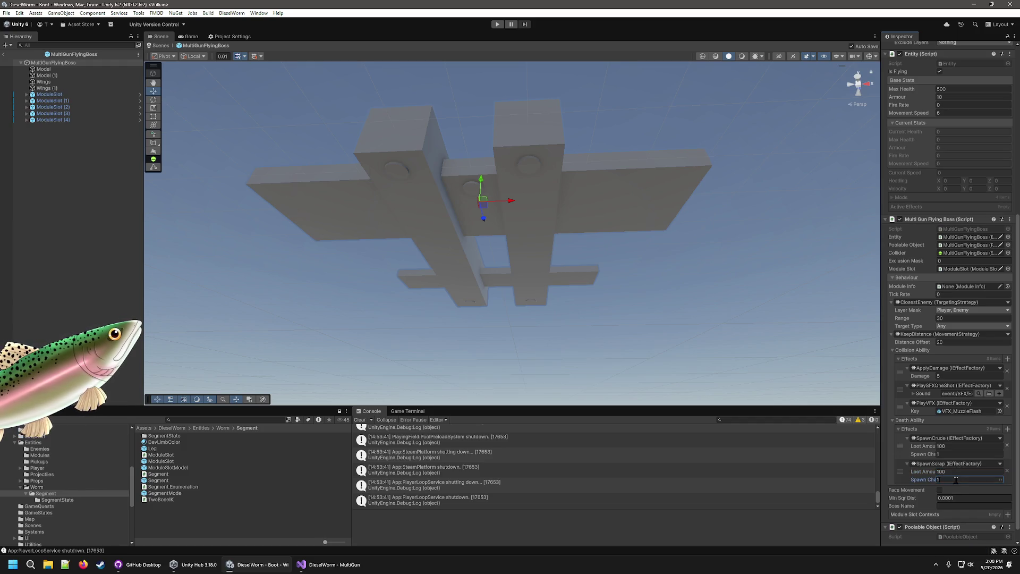
- Add a PlaySFXOneShot death effect using the SFX Explosion sound event
left_click(1008, 429)
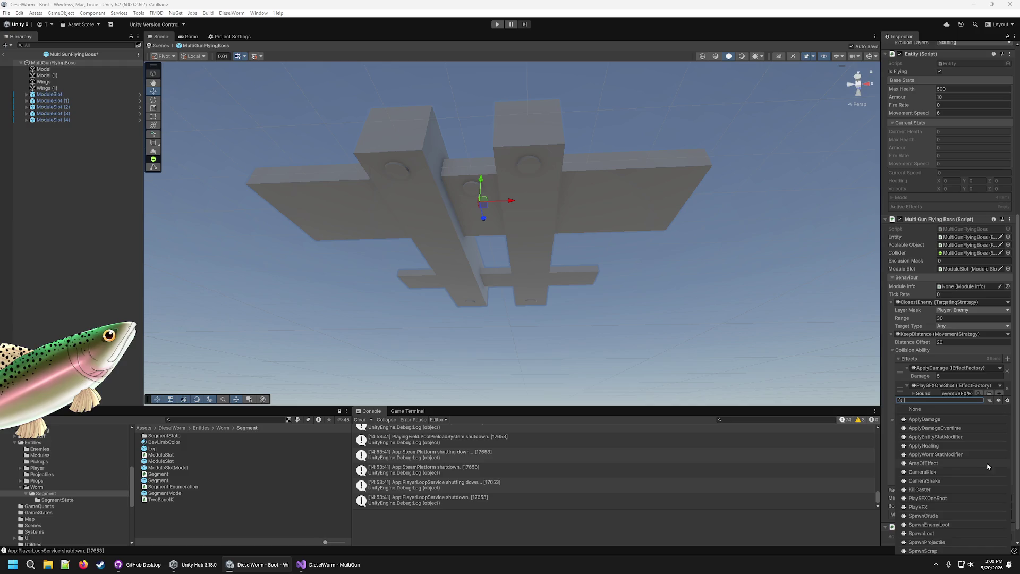
left_click(939, 498)
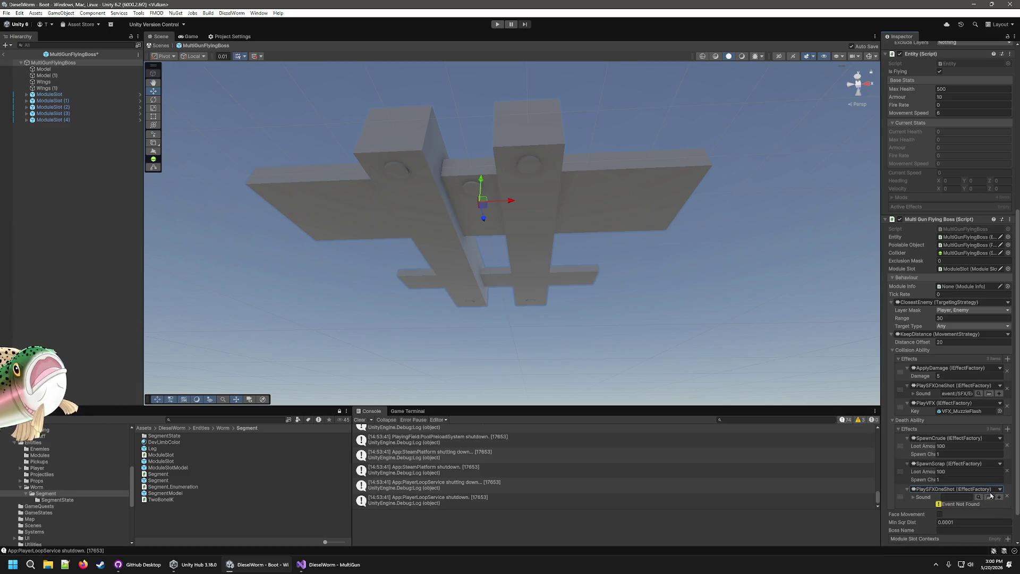
left_click(978, 496)
left_click(925, 360)
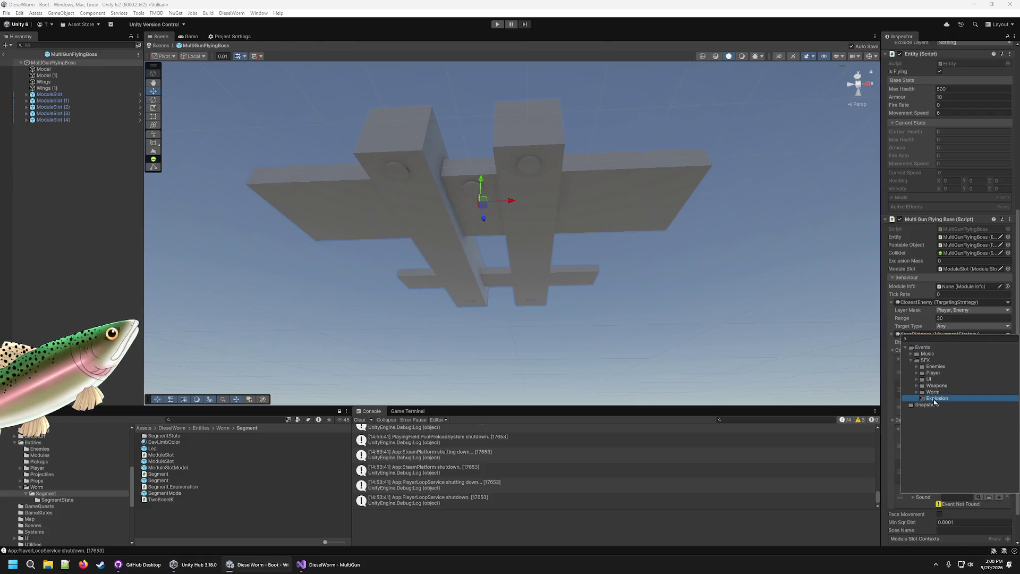
double_click(940, 383)
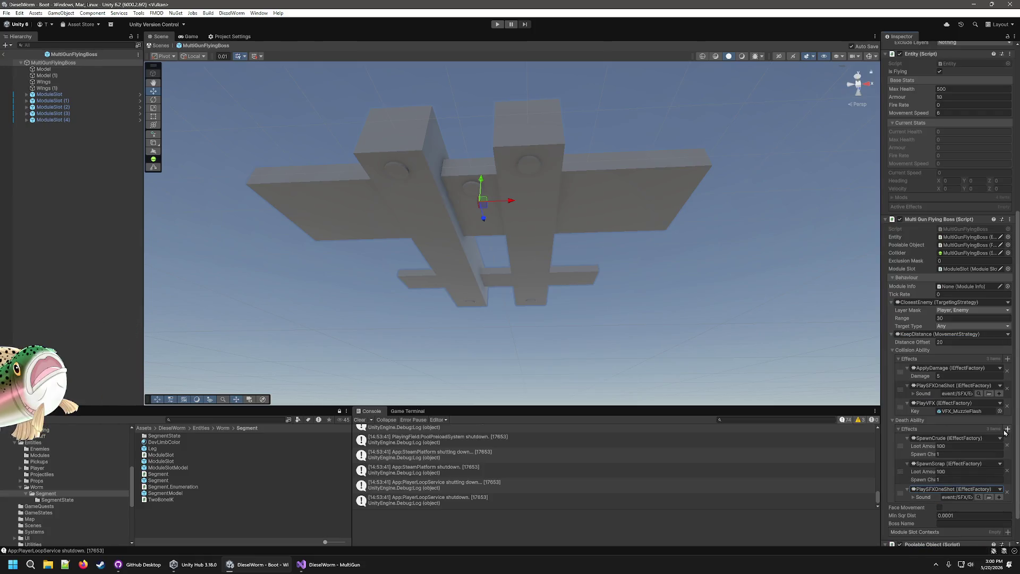
- Add a PlayVFX death effect keyed to VFX_MuzzleFlash
left_click(1006, 429)
left_click(919, 507)
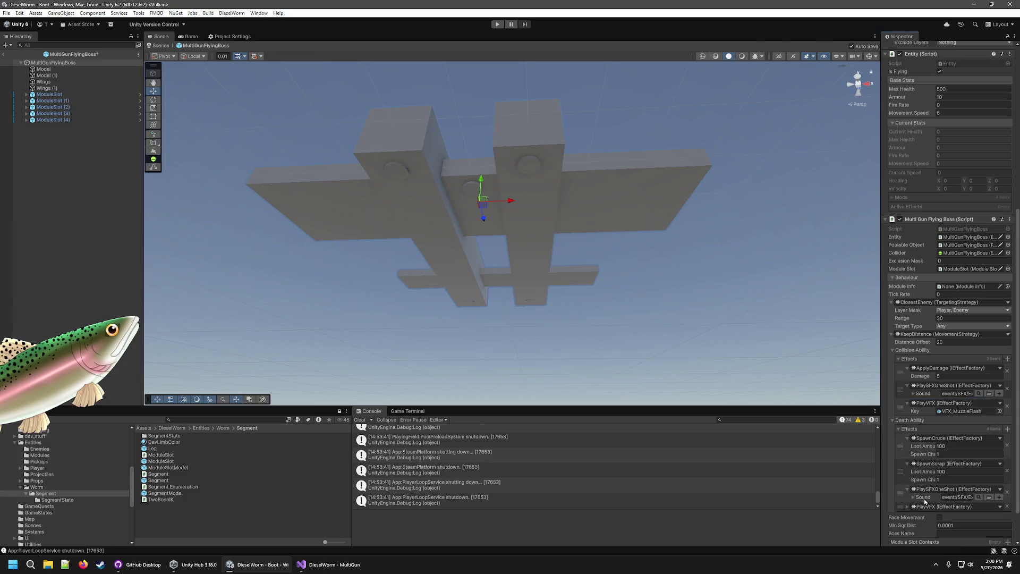
left_click(909, 507)
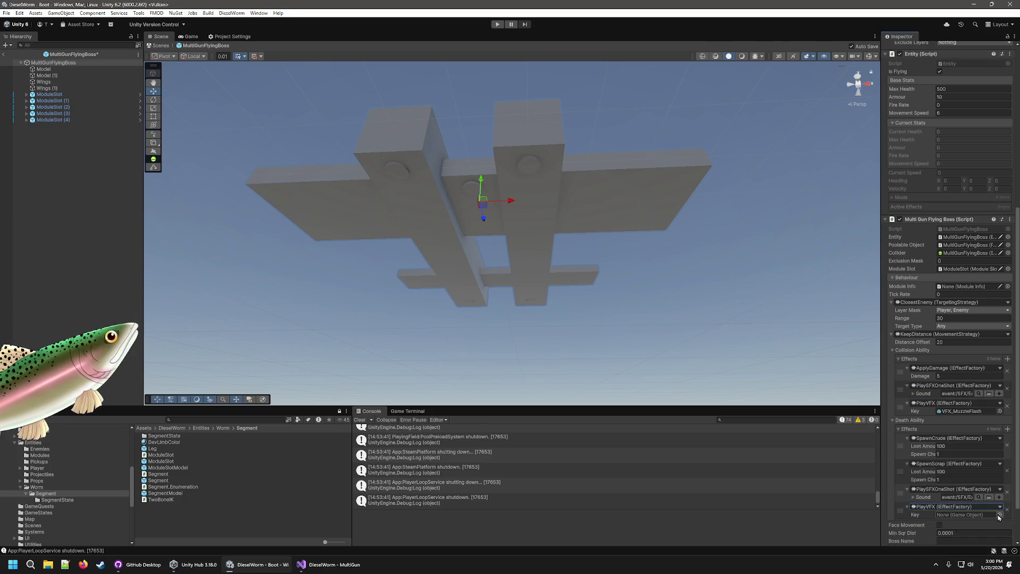
left_click(999, 514)
scroll(886, 467, "down", 15)
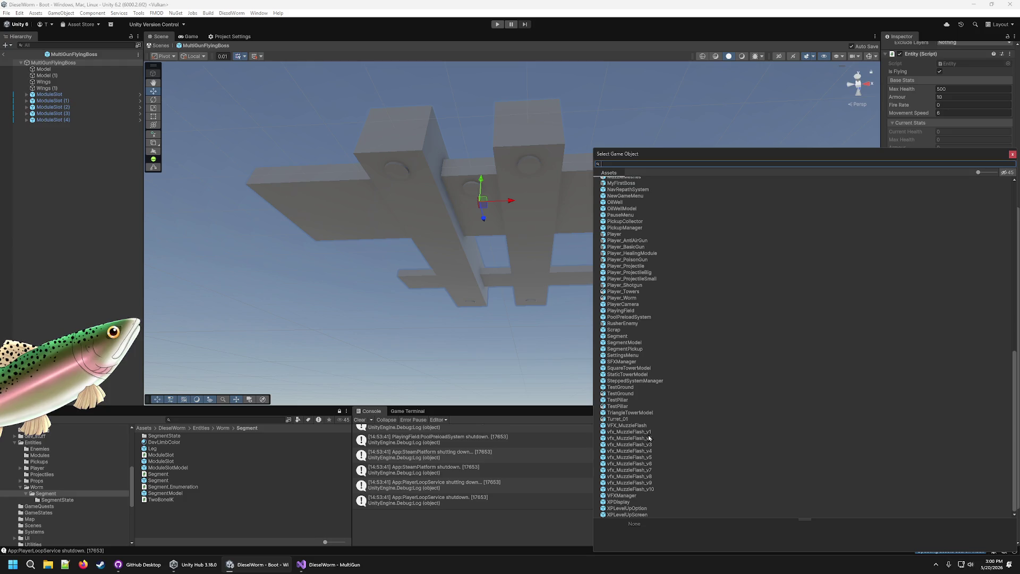
double_click(642, 424)
scroll(924, 471, "down", 3)
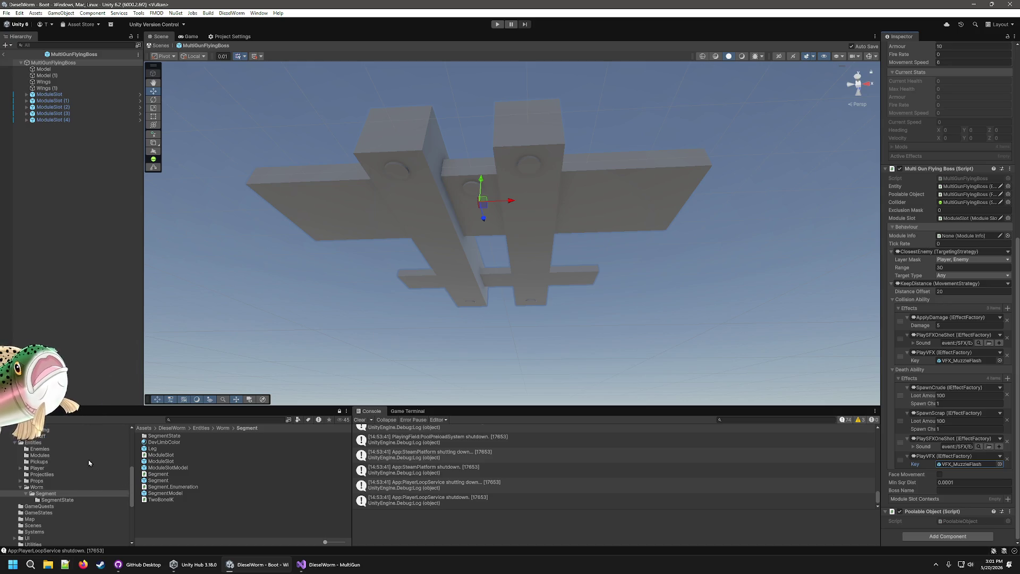
scroll(108, 460, "up", 5)
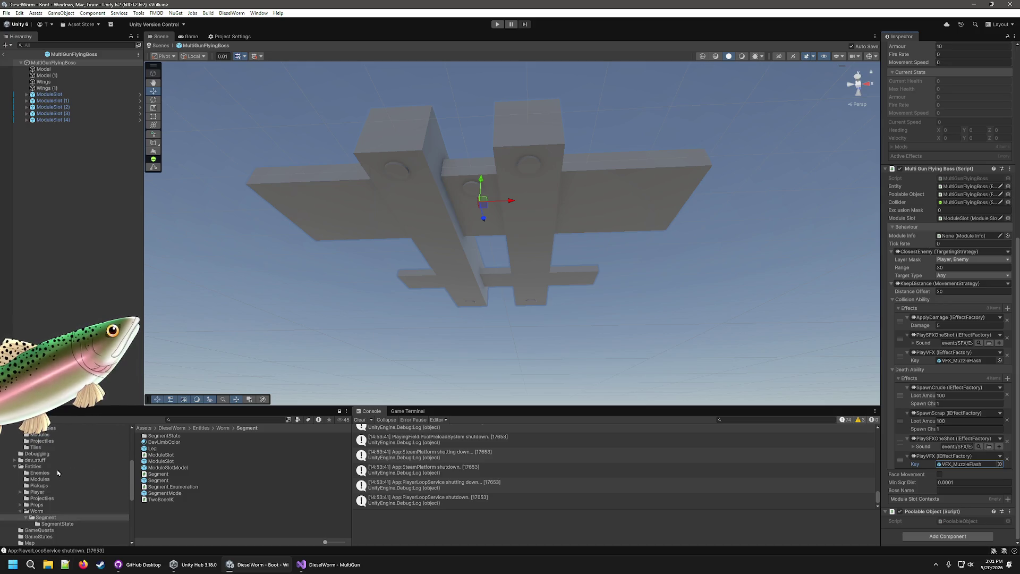
- Assign Module_Enemy_ArtyGun from Content/Modules as Module Info and set Tick Rate to 0.5
left_click(39, 507)
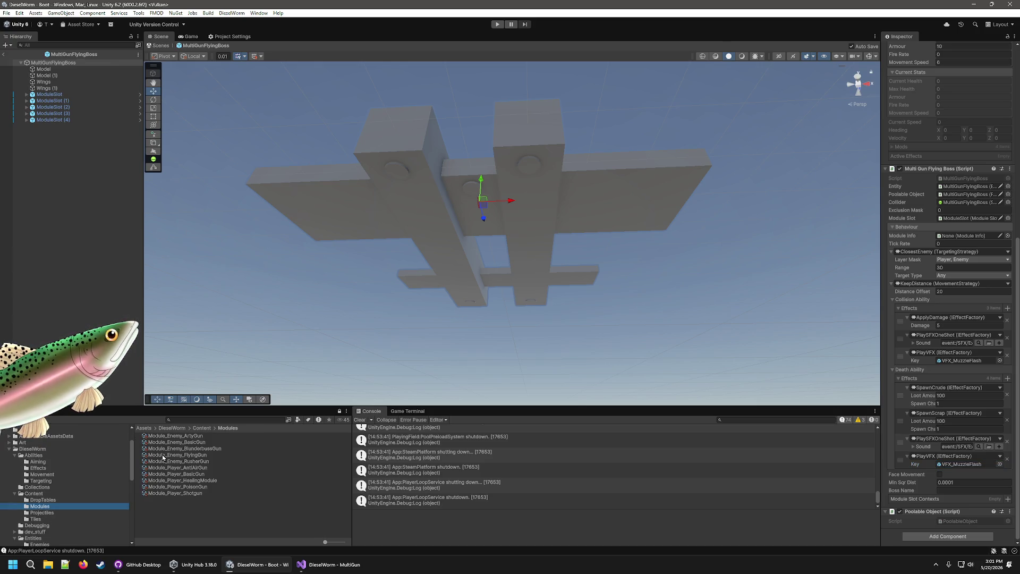
mouse_move(175, 437)
left_mouse_down()
mouse_move(996, 227)
mouse_move(972, 219)
mouse_move(968, 237)
left_mouse_up()
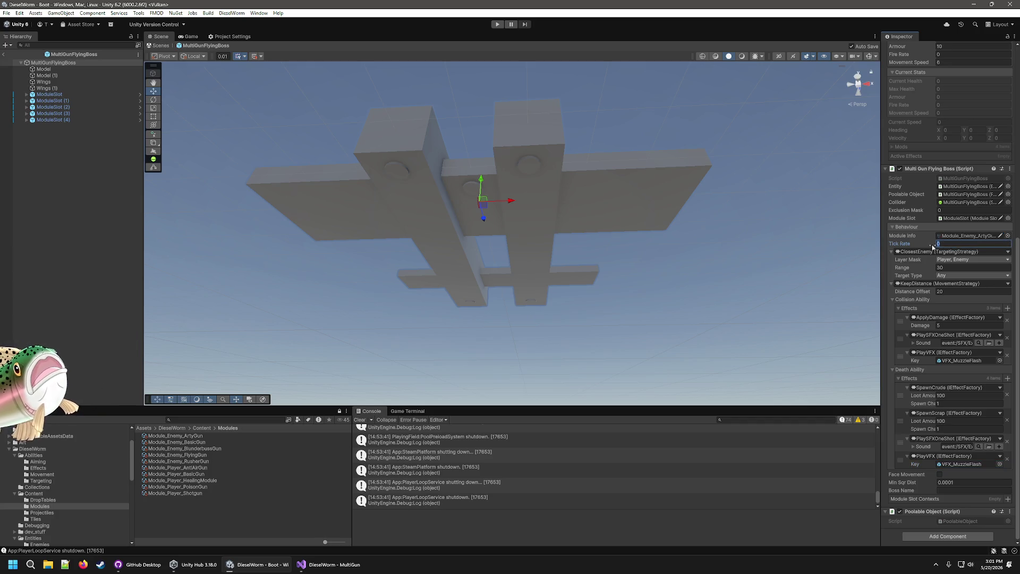
type("0.5")
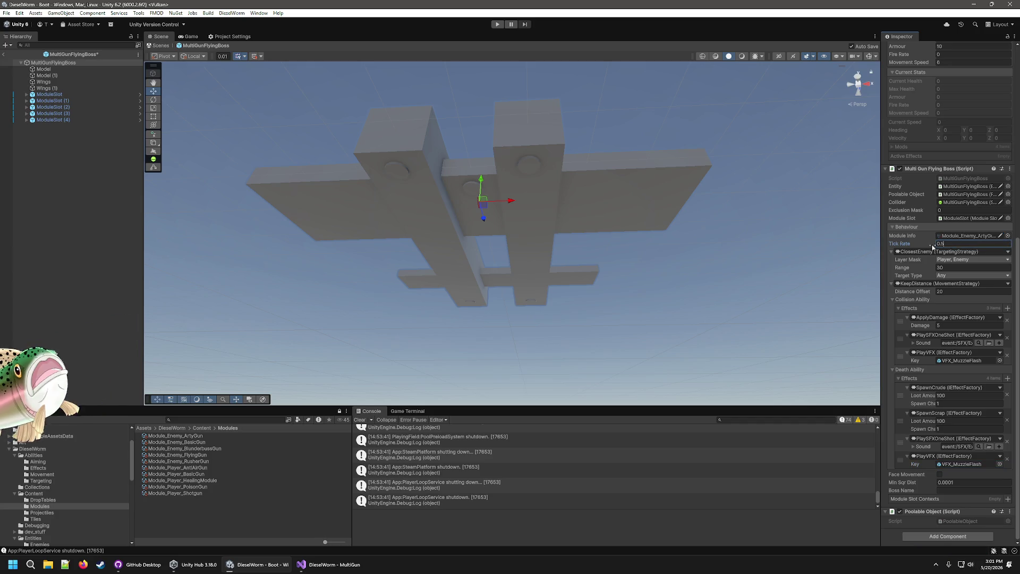
left_click(728, 241)
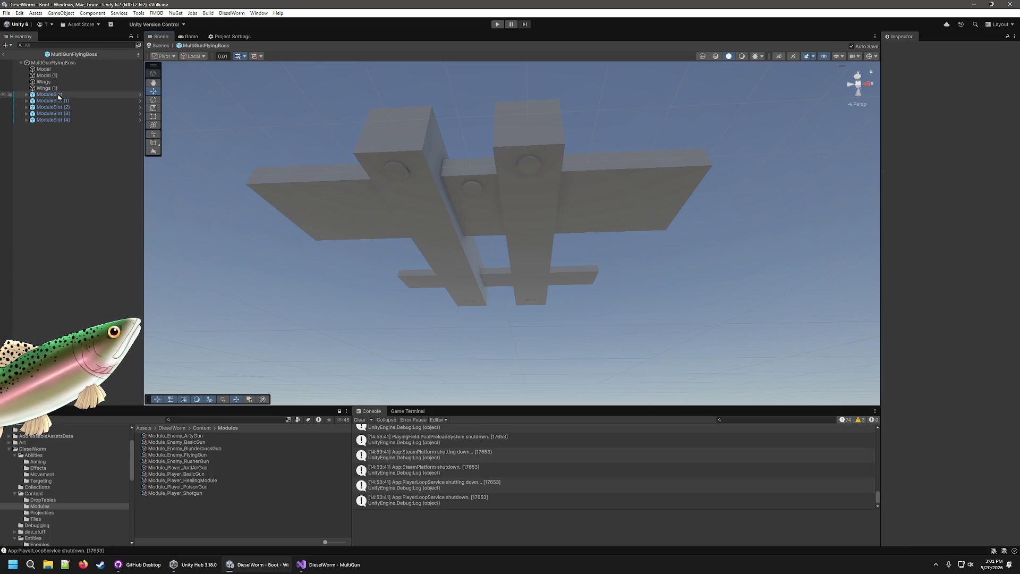
- Reselect MultiGunFlyingBoss in the Hierarchy and add a Module Slot Contexts entry
left_click(42, 500)
left_click(44, 507)
left_click(53, 63)
scroll(941, 450, "down", 10)
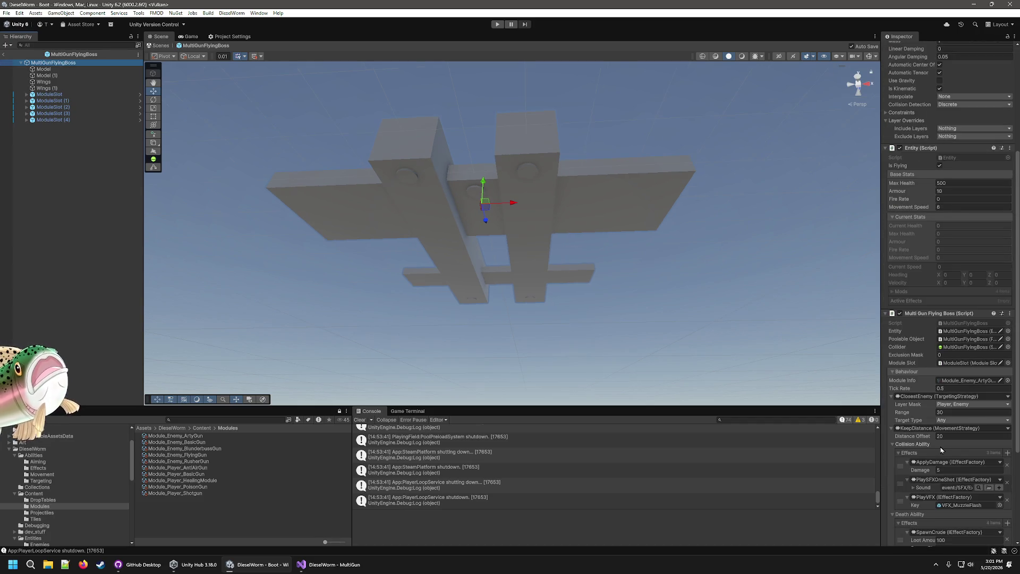
scroll(941, 450, "down", 5)
left_click(1007, 499)
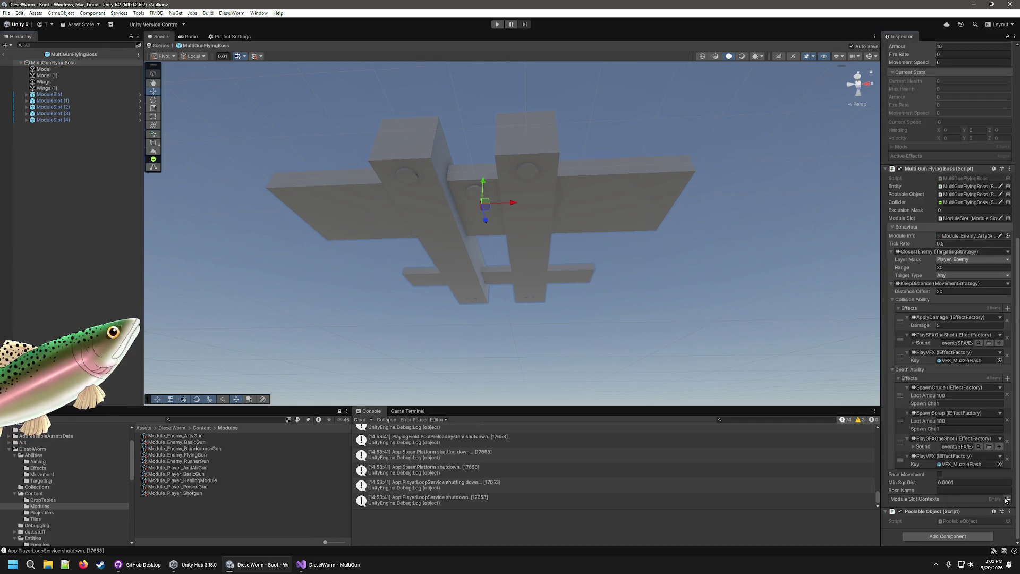
- Create four Module Slot Contexts and assign ModuleSlot (1)–(4) to their Slot fields
left_click(1006, 499)
left_click(1005, 498)
left_click(1006, 498)
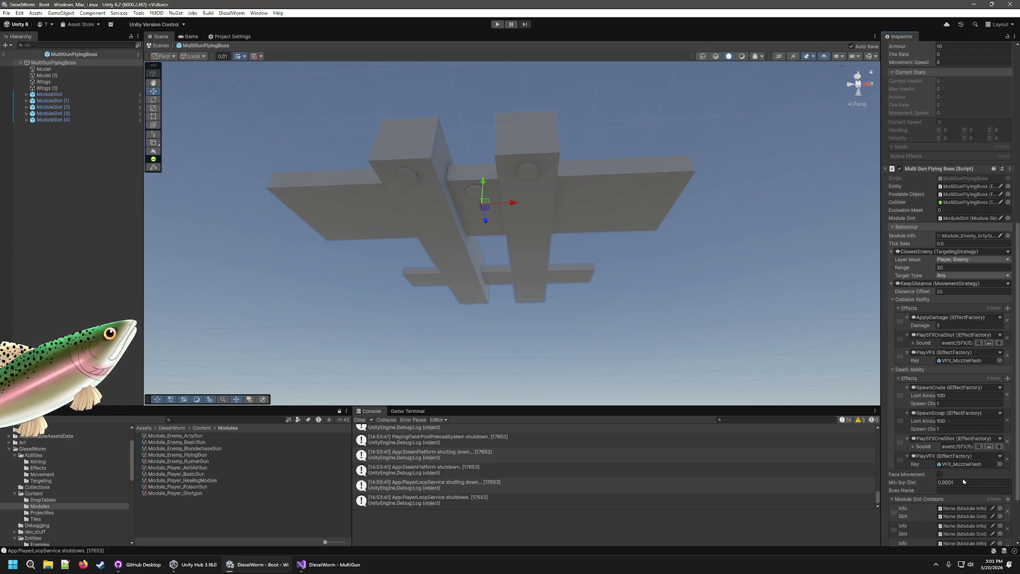
scroll(934, 449, "down", 3)
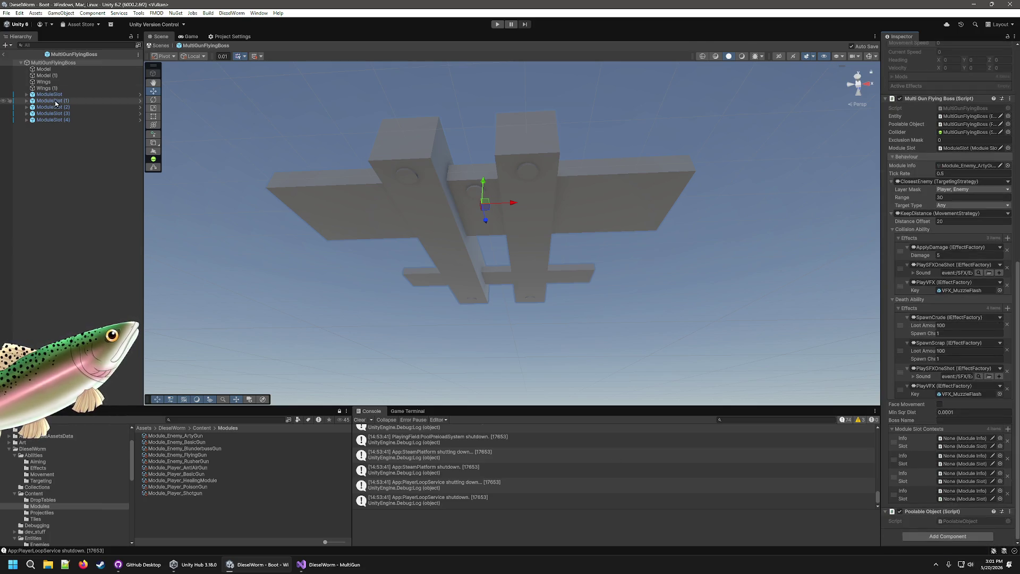
left_click_drag(1012, 468, 964, 446)
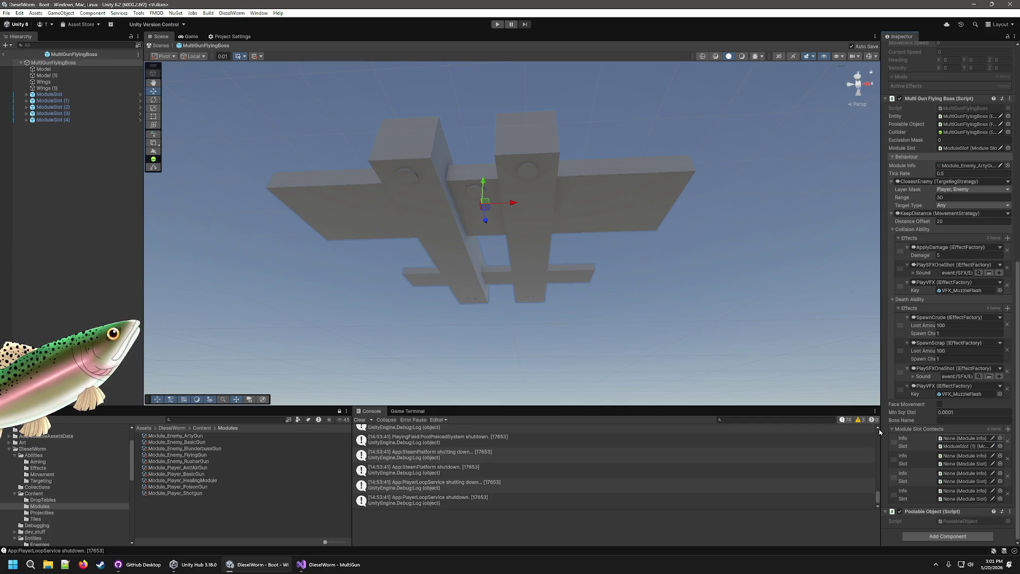
mouse_move(53, 107)
left_mouse_down()
mouse_move(478, 292)
mouse_move(949, 470)
left_mouse_up()
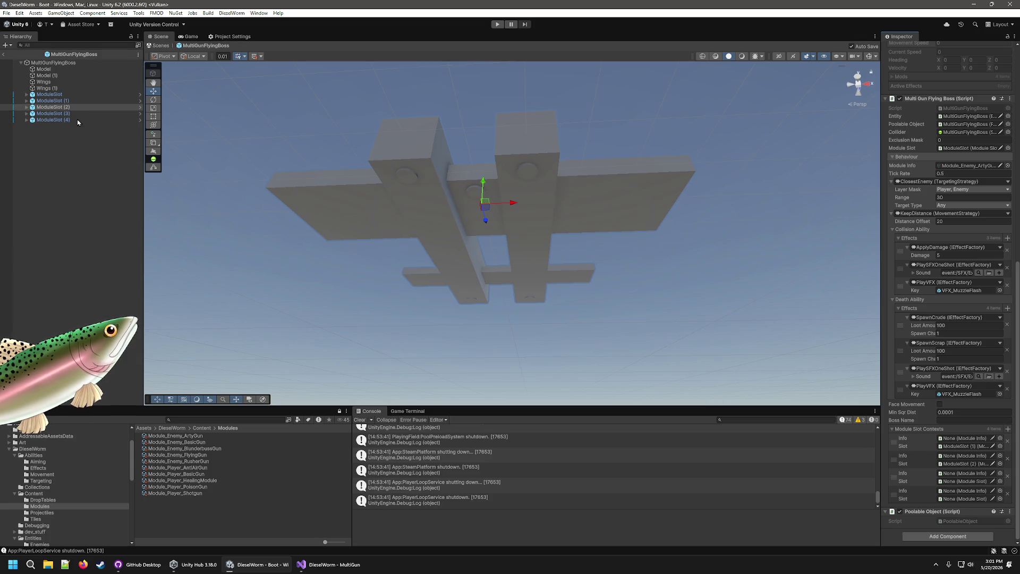
mouse_move(58, 114)
left_mouse_down()
mouse_move(768, 358)
mouse_move(1007, 473)
mouse_move(976, 490)
mouse_move(976, 481)
left_mouse_up()
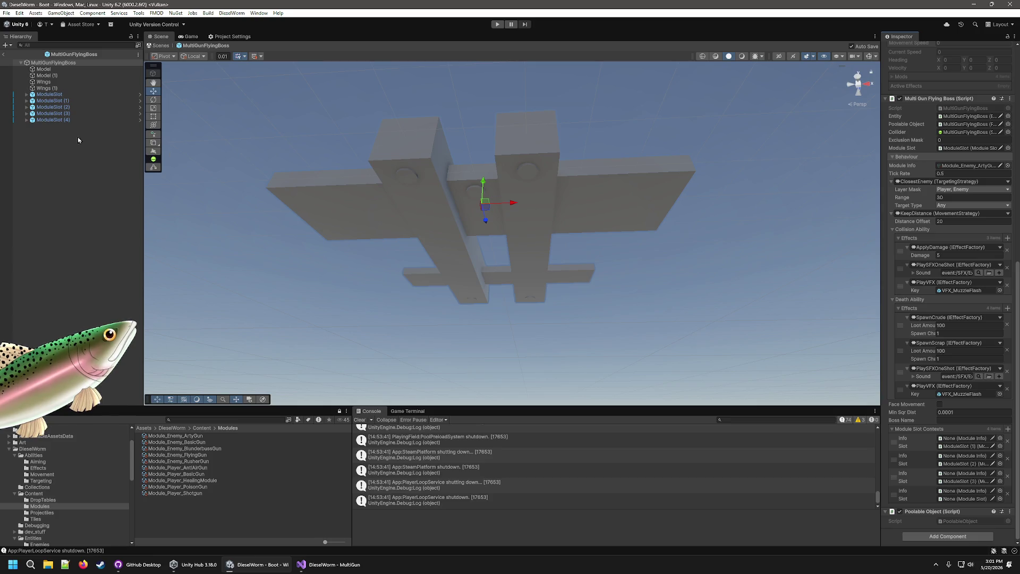
mouse_move(52, 120)
left_mouse_down()
mouse_move(107, 152)
mouse_move(963, 500)
left_mouse_up()
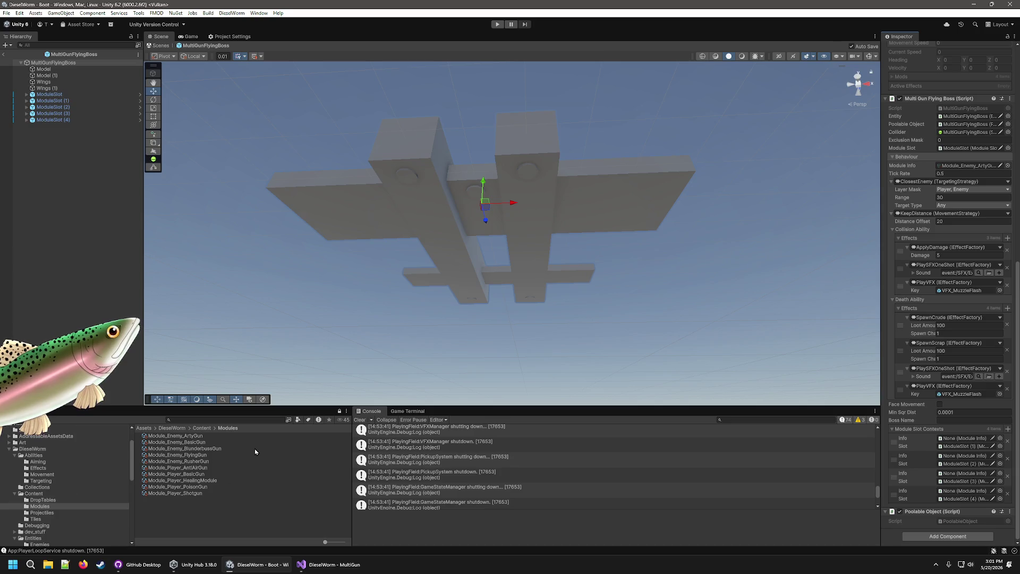
- Set Module_Enemy_RusherGun as the Info for all four module slot contexts
mouse_move(218, 461)
left_mouse_down()
mouse_move(208, 463)
mouse_move(893, 454)
mouse_move(965, 439)
left_mouse_up()
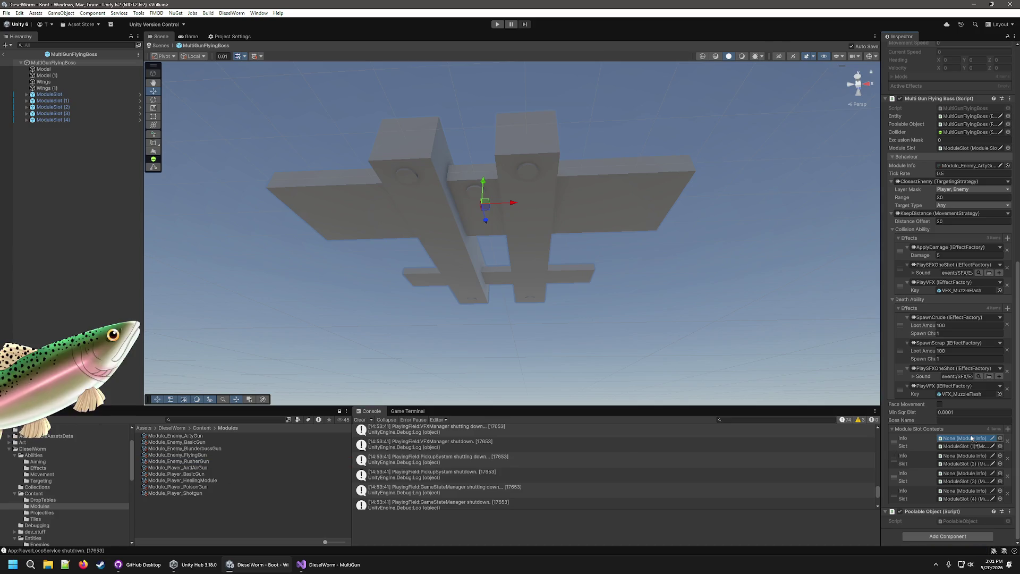
mouse_move(196, 459)
left_mouse_down()
mouse_move(936, 447)
mouse_move(965, 458)
left_mouse_up()
mouse_move(192, 462)
left_mouse_down()
mouse_move(828, 457)
mouse_move(972, 479)
left_mouse_up()
mouse_move(185, 467)
left_mouse_down()
mouse_move(914, 477)
mouse_move(971, 496)
left_mouse_up()
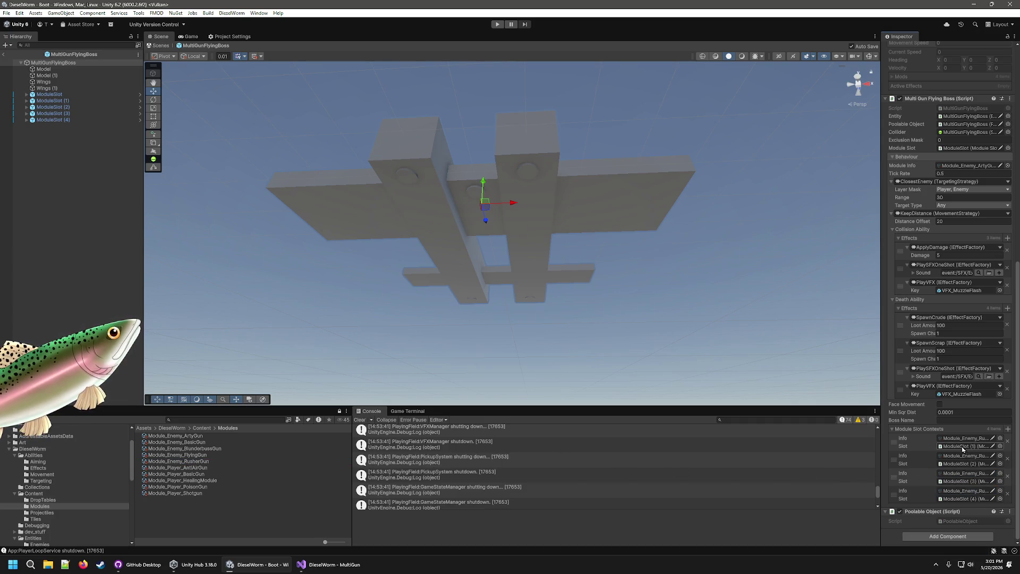
left_click(972, 420)
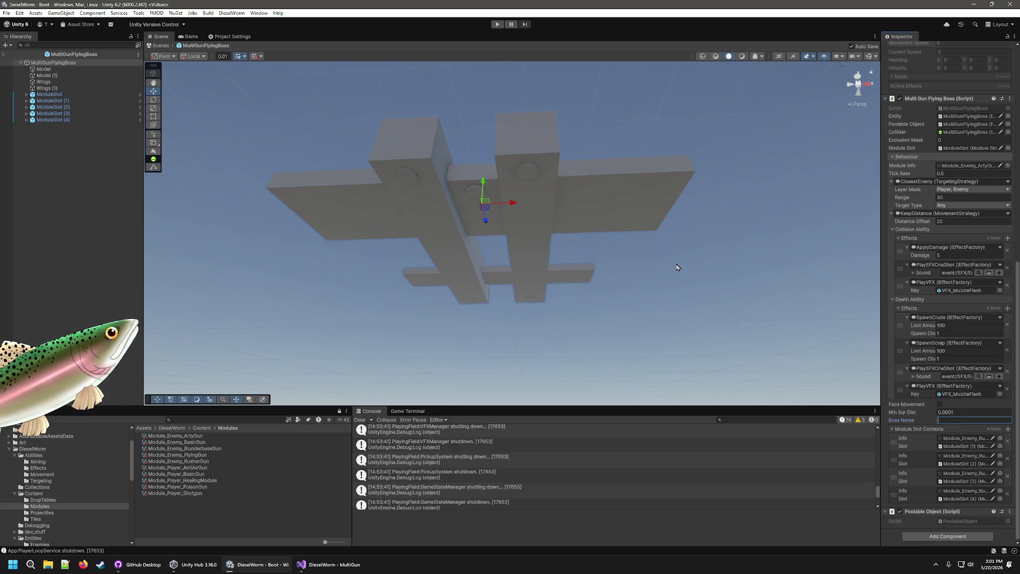
- Enter 'Multi Gun Flying Boss' as the Boss Name and save the prefab with Ctrl+S
type("Multi Gu")
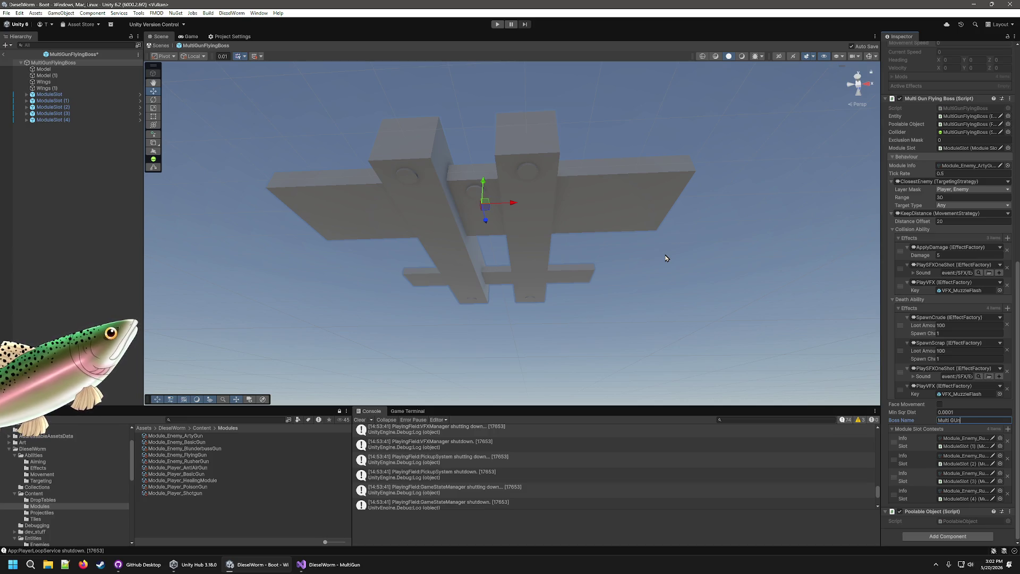
type("n Flying B")
key("ctrl+s")
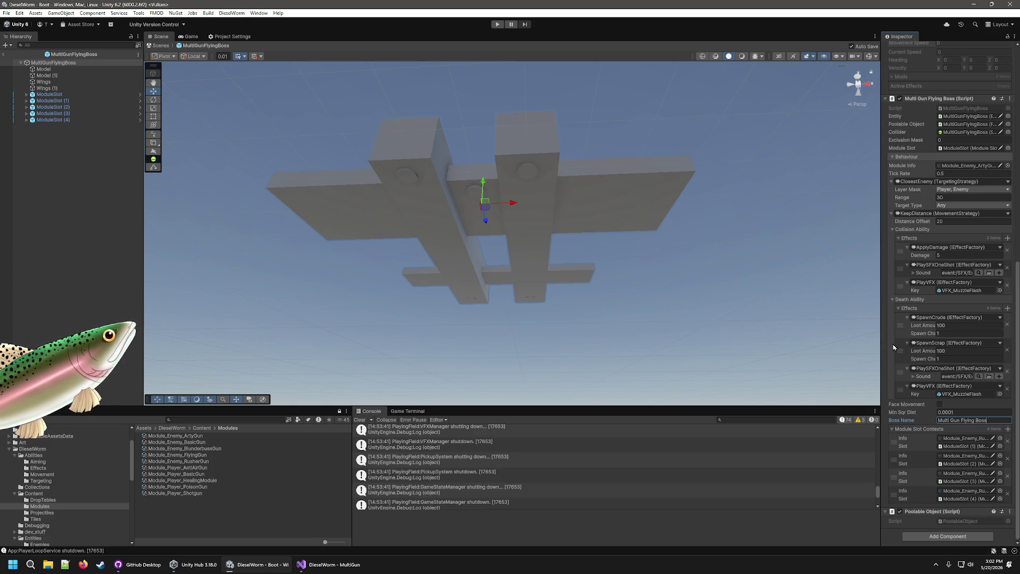
scroll(931, 367, "up", 8)
scroll(935, 398, "down", 6)
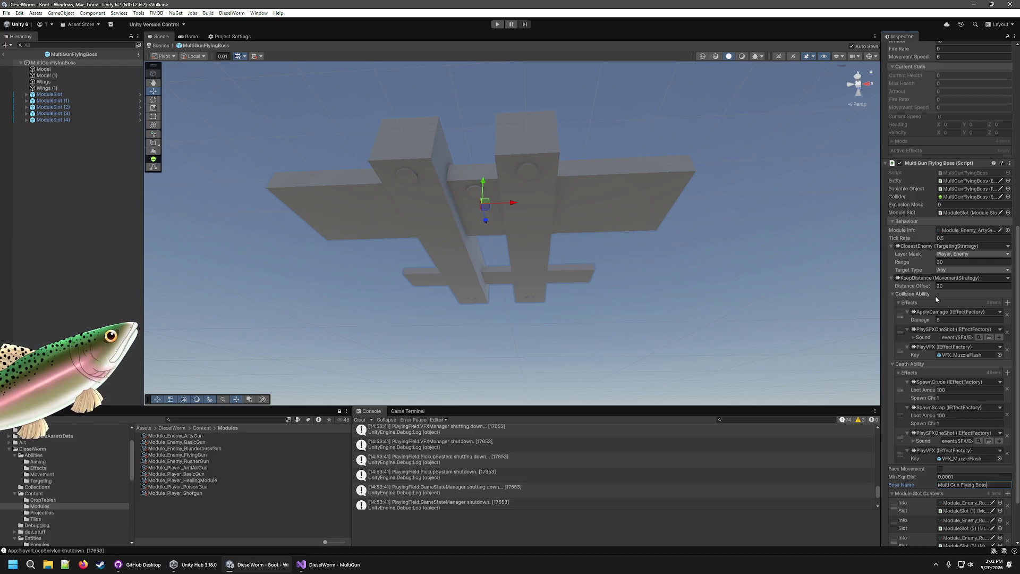
scroll(940, 284, "up", 5)
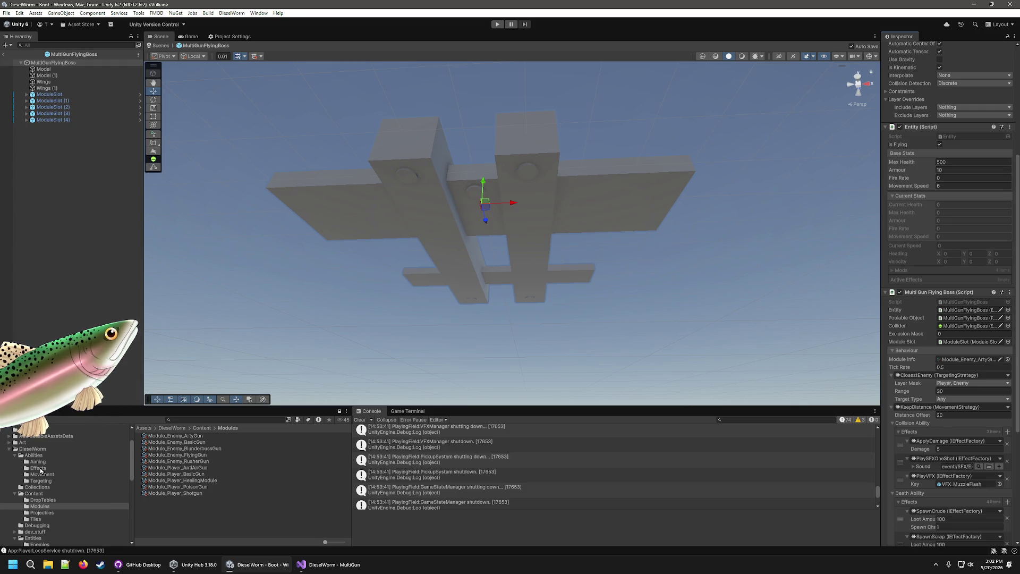
left_click(36, 493)
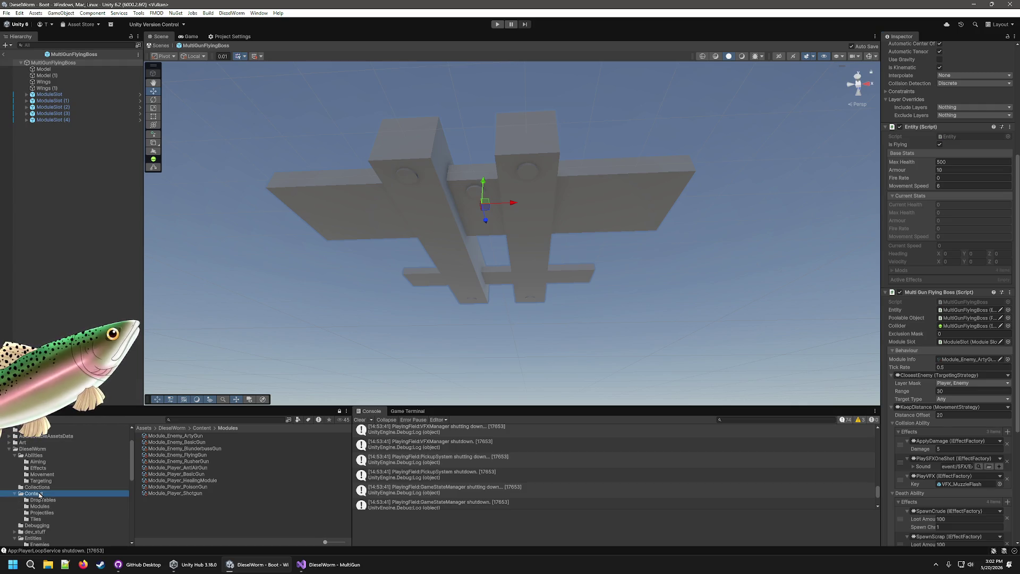
- Add a new EnemyManifest Enemies entry with the MultiGunFlyingBoss prefab as its Asset
left_click(159, 469)
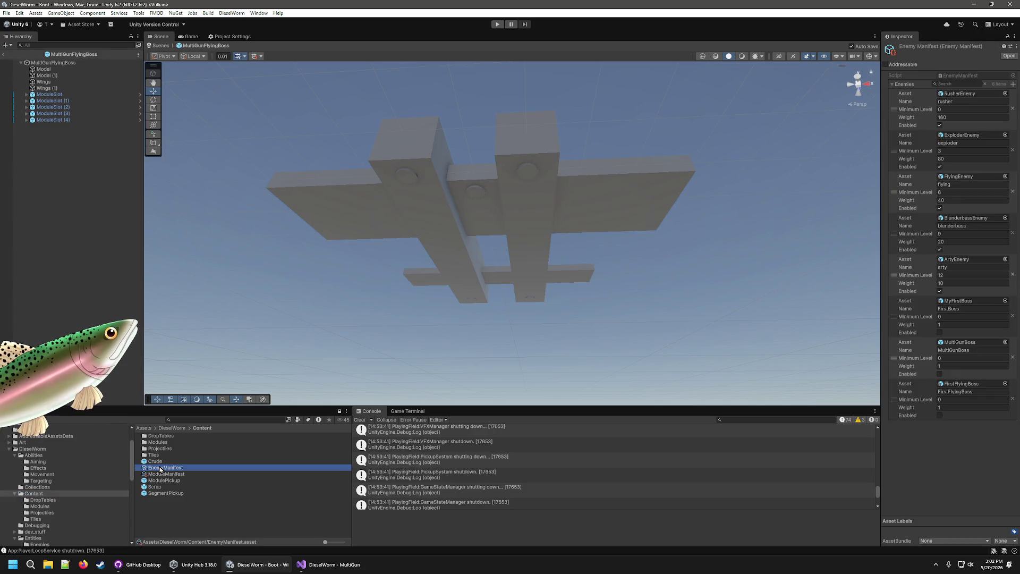
left_click(1012, 84)
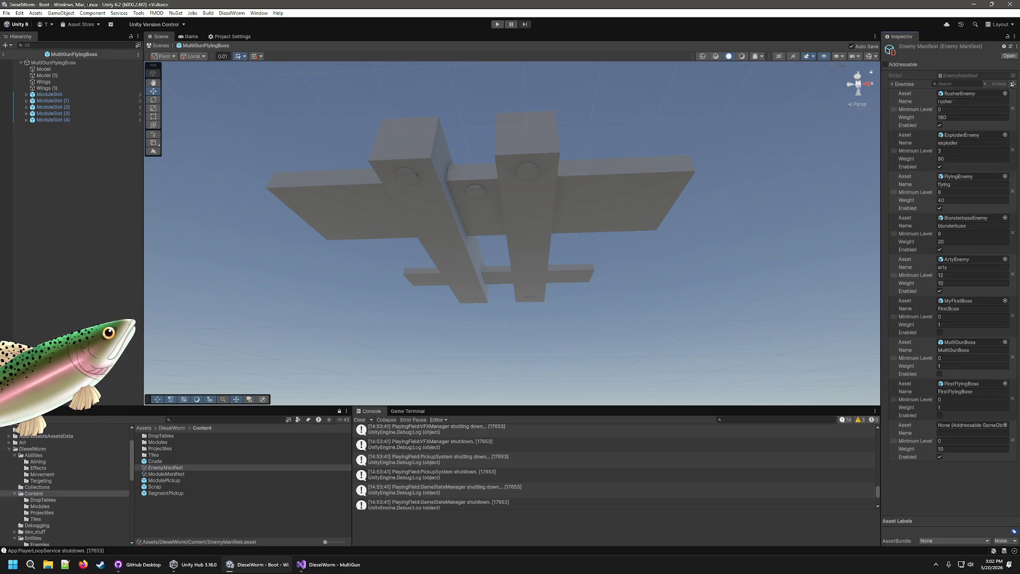
scroll(99, 506, "down", 5)
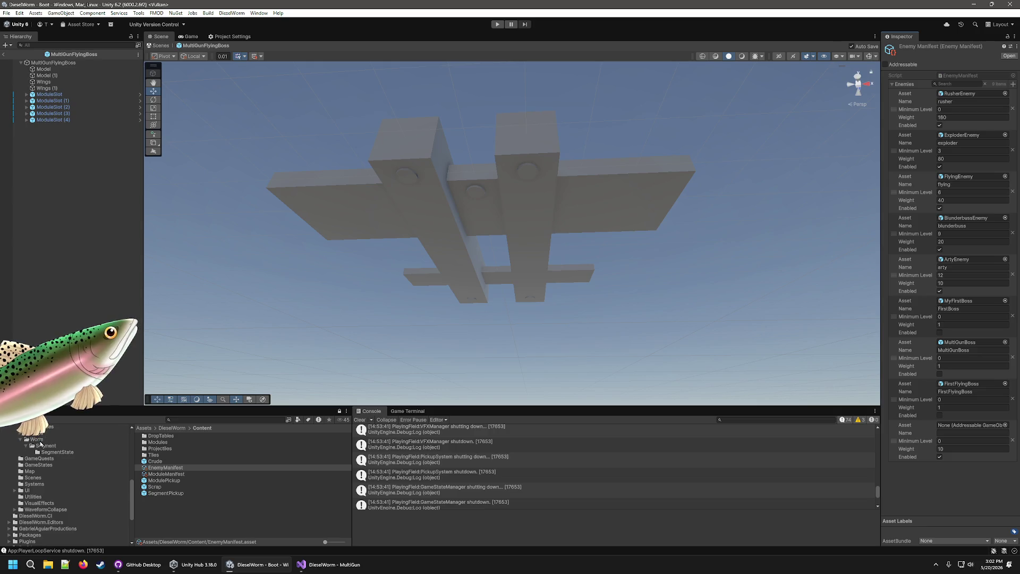
scroll(41, 468, "up", 4)
left_click(40, 497)
scroll(187, 502, "down", 3)
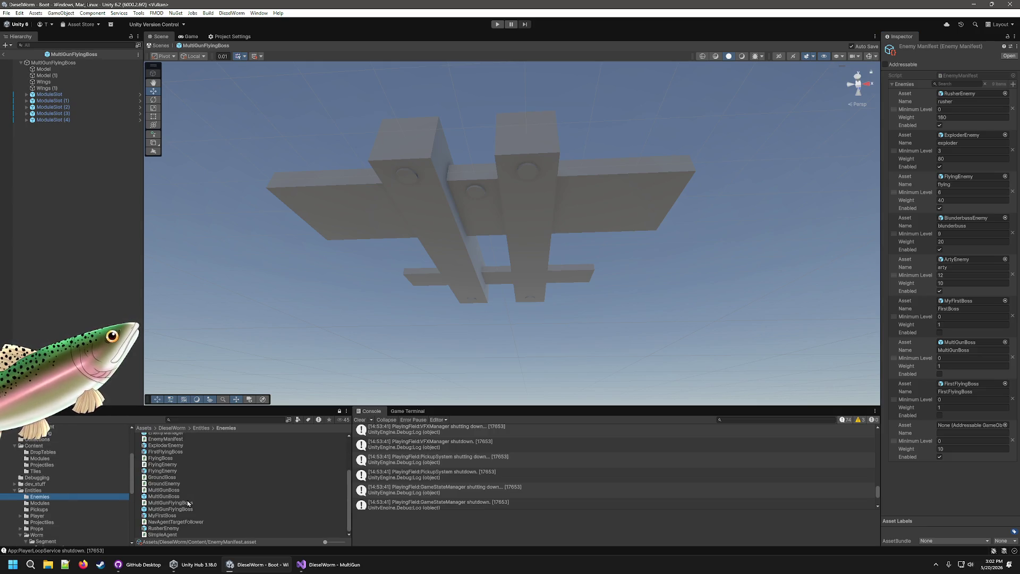
mouse_move(168, 509)
left_mouse_down()
mouse_move(350, 478)
mouse_move(972, 428)
left_mouse_up()
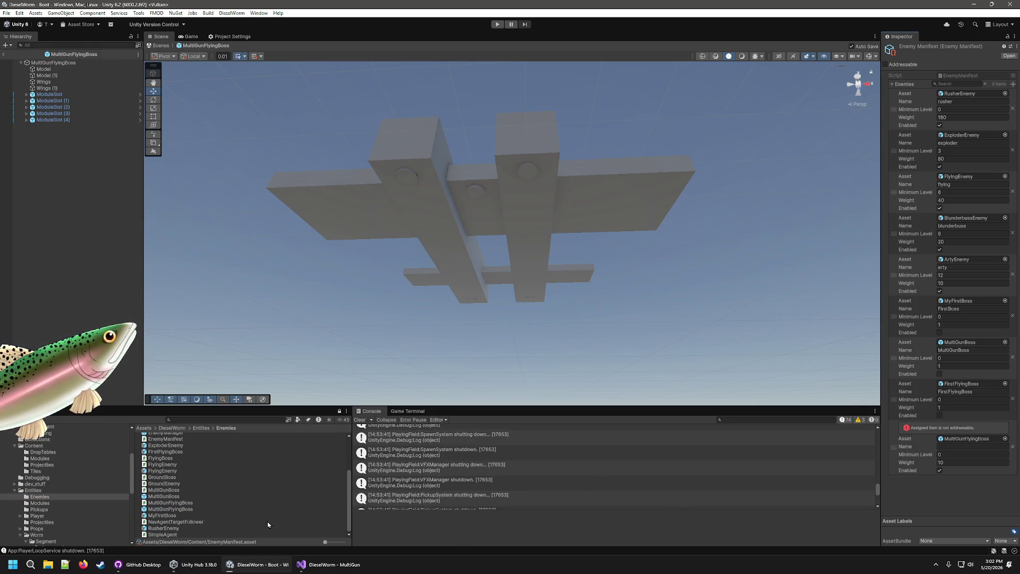
- Mark the MultiGunFlyingBoss prefab as Addressable, then return to the EnemyManifest
left_click(189, 509)
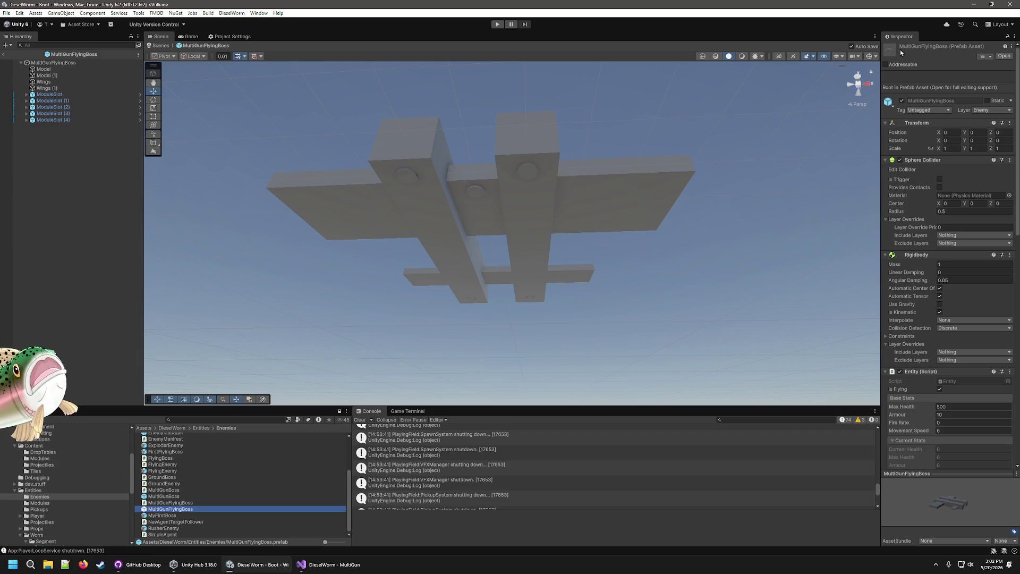
left_click(886, 64)
scroll(93, 466, "down", 1)
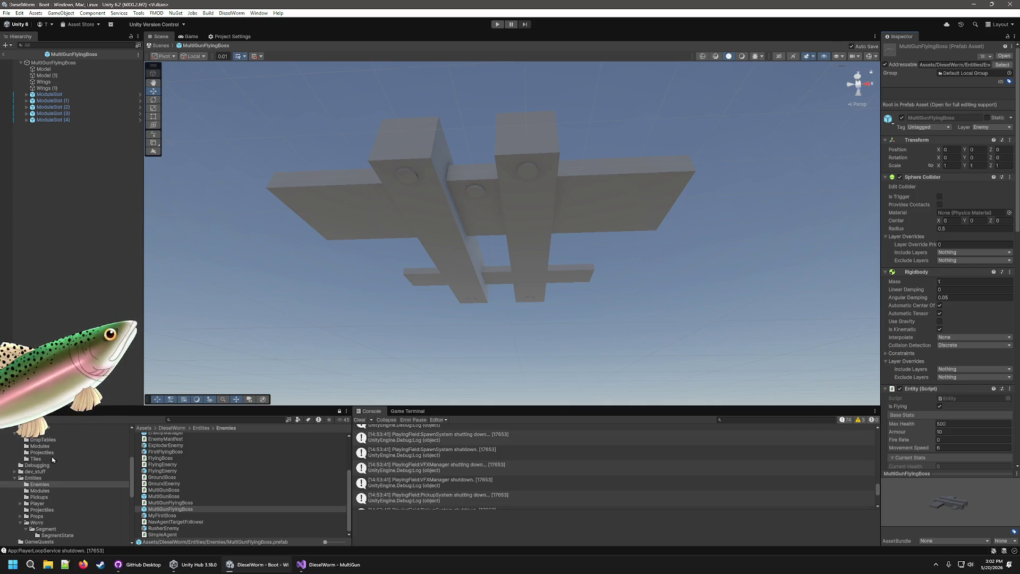
left_click(37, 434)
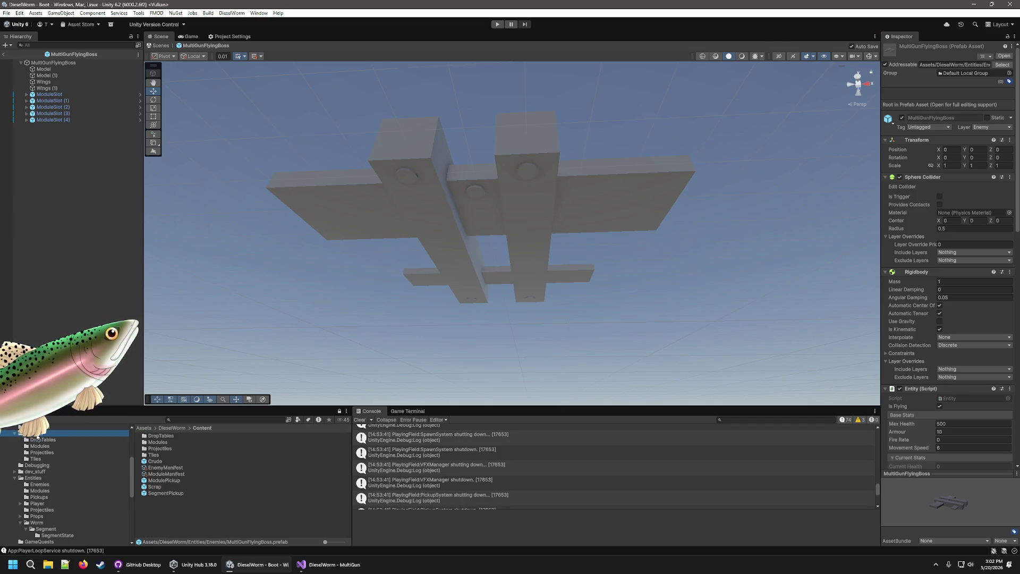
left_click(178, 476)
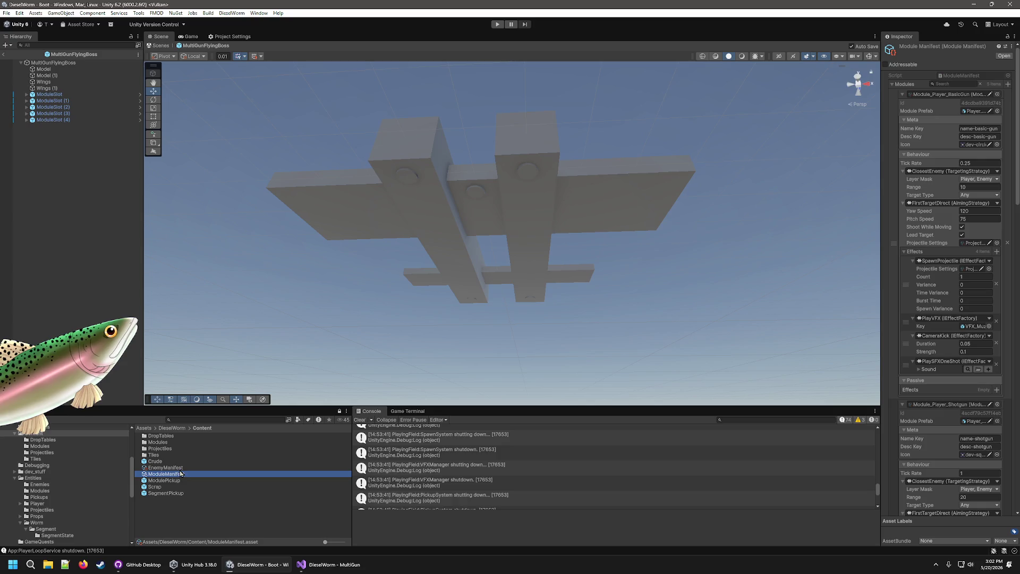
left_click(166, 468)
- Name the entry MultiGunFlyingBoss, set Weight 1, and untick Enabled
left_click(952, 433)
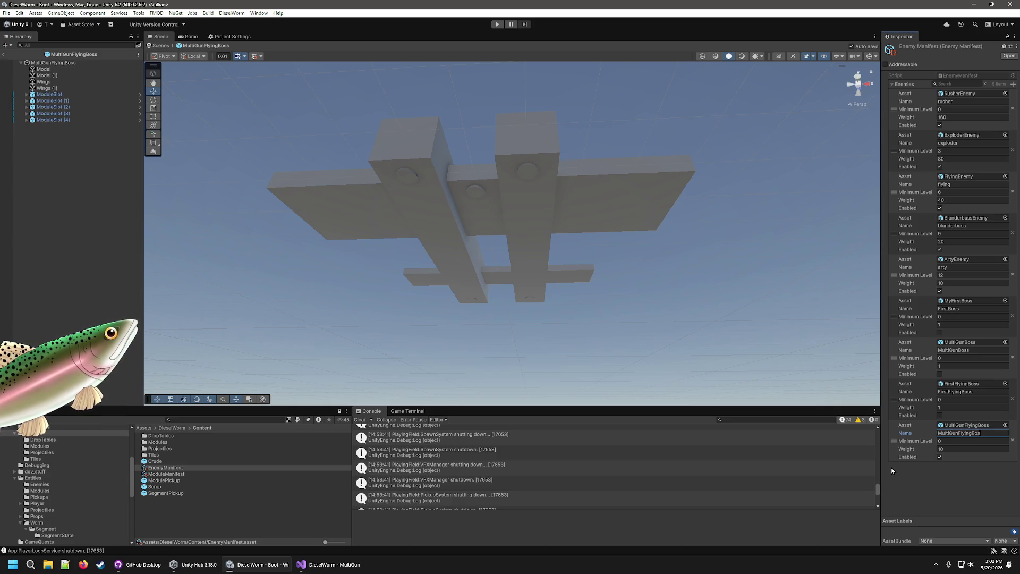
key("Tab")
key("Tab")
type("1")
key("Tab")
key("space")
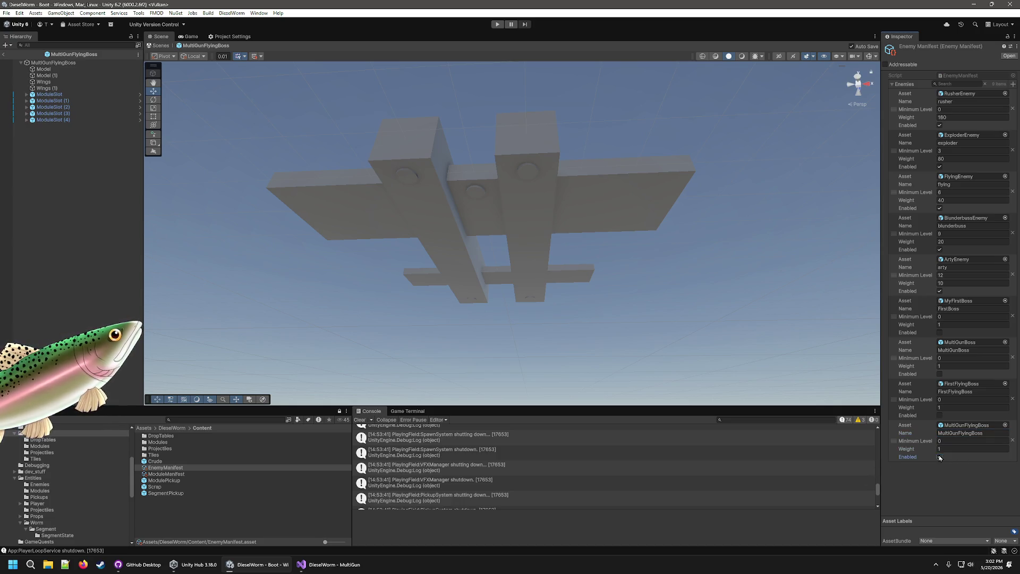
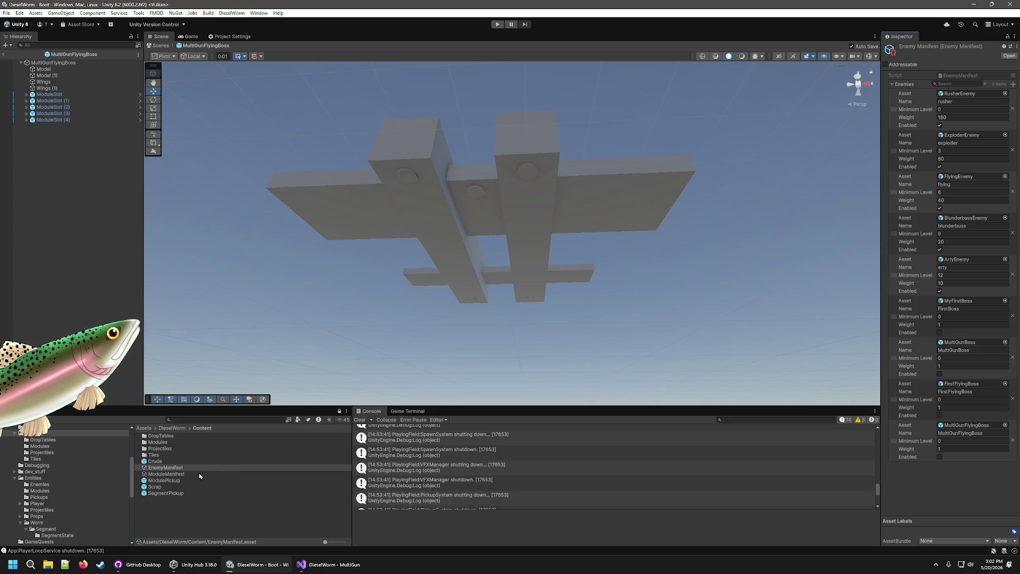
- In the Tiles folder, duplicate the FirstFlyingBossTile prefab
double_click(153, 455)
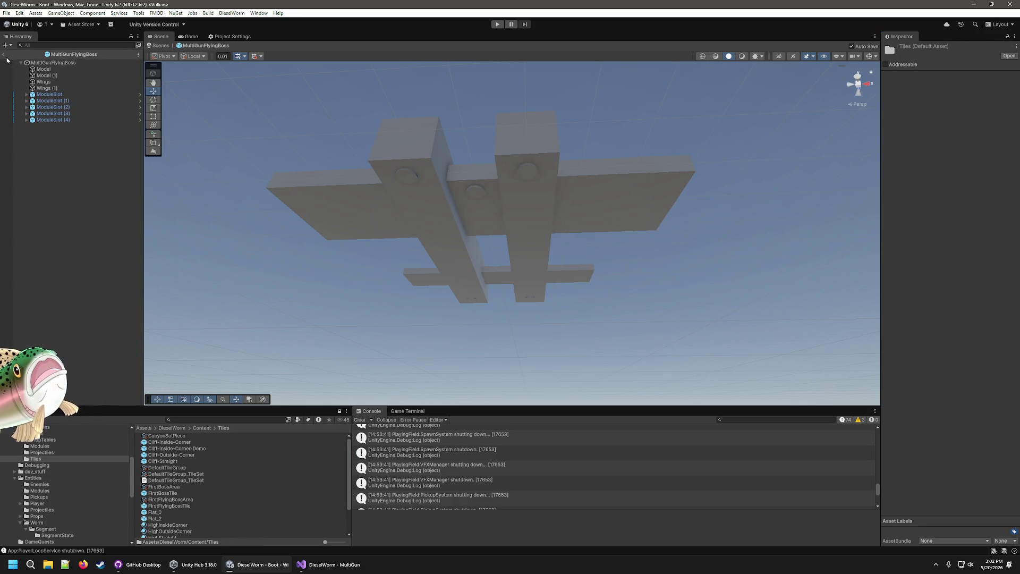
left_click(5, 55)
scroll(213, 501, "down", 2)
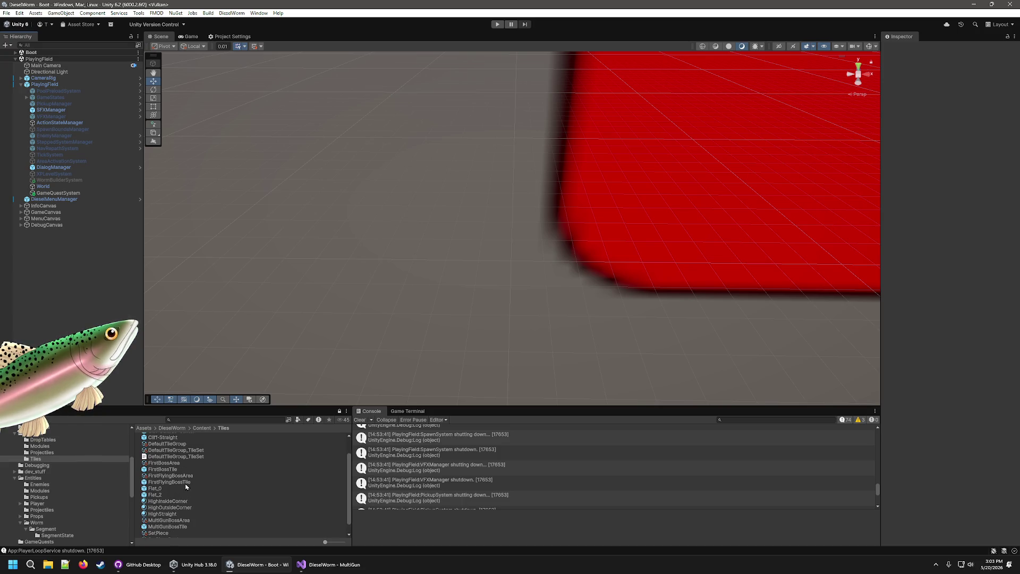
left_click(182, 483)
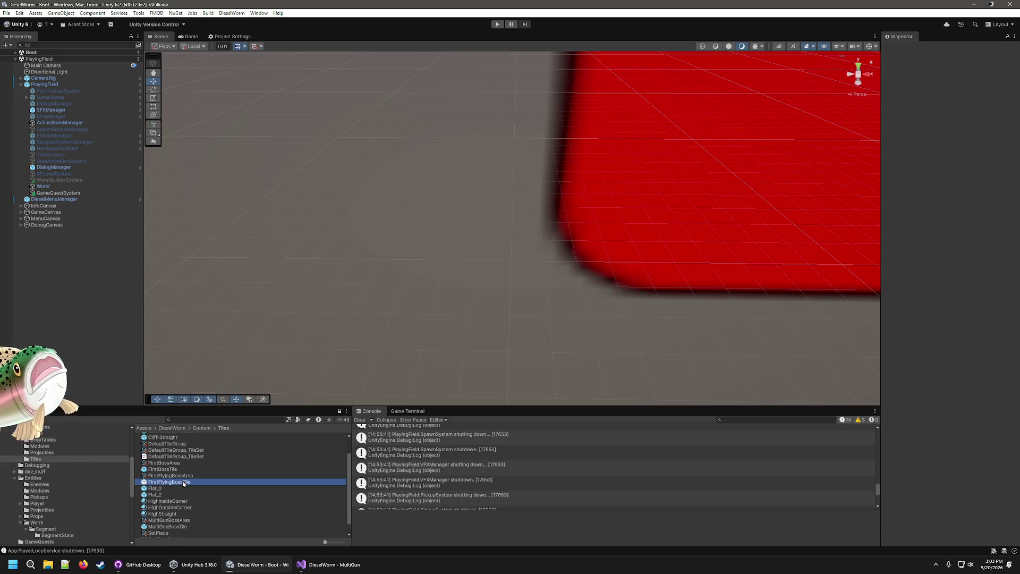
key("ctrl+d")
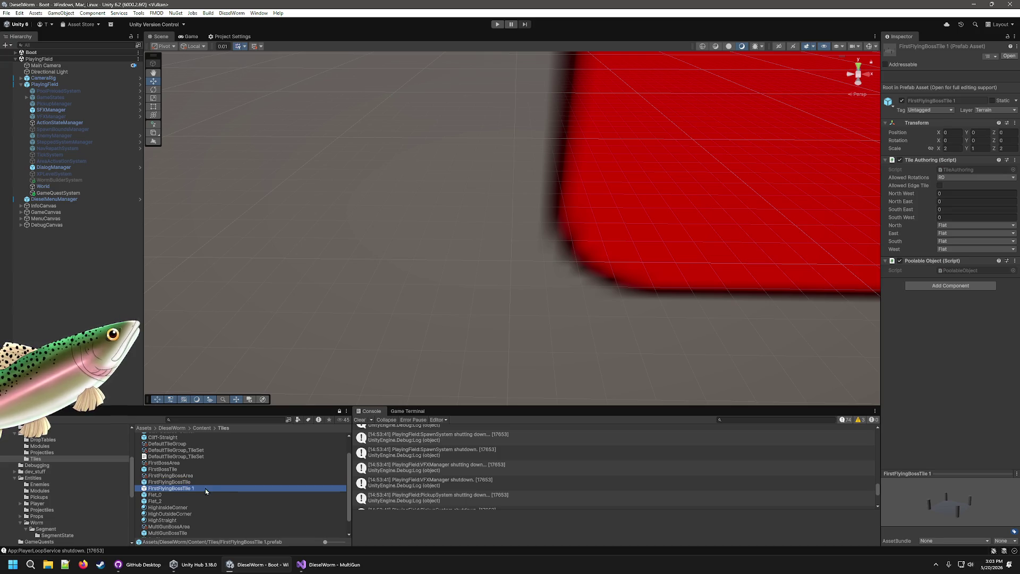
- Rename the copy to MultiGunFlyingBossTile and open it in prefab mode
right_click(178, 489)
left_click(207, 299)
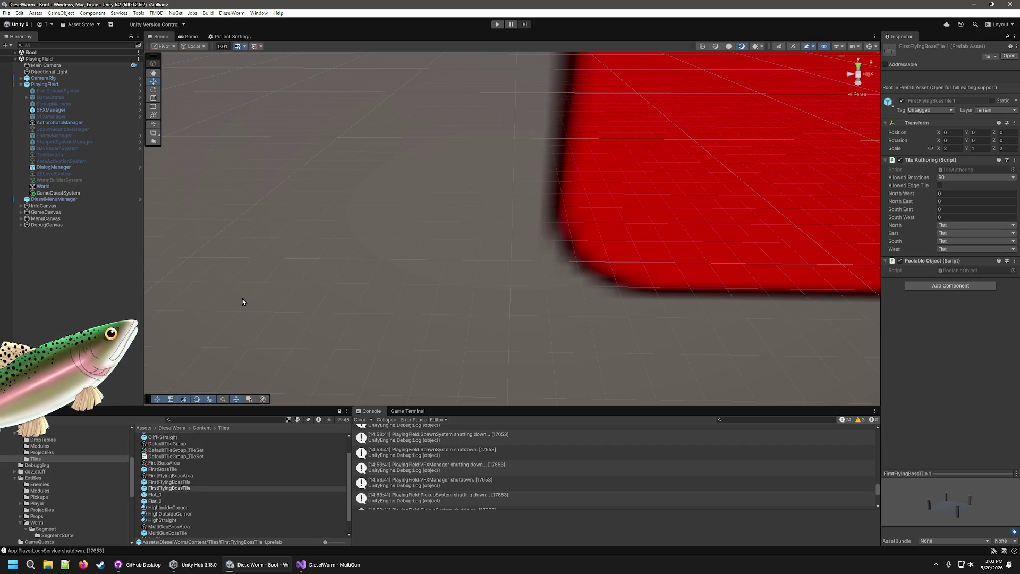
key("BackSpace")
key("BackSpace")
key("BackSpace")
type("MultiGun")
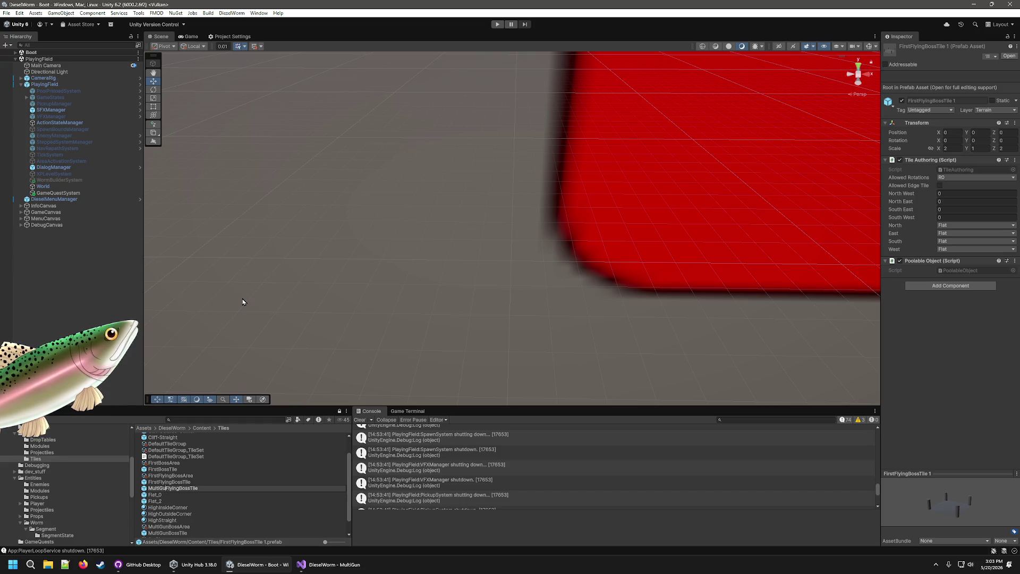
key("Return")
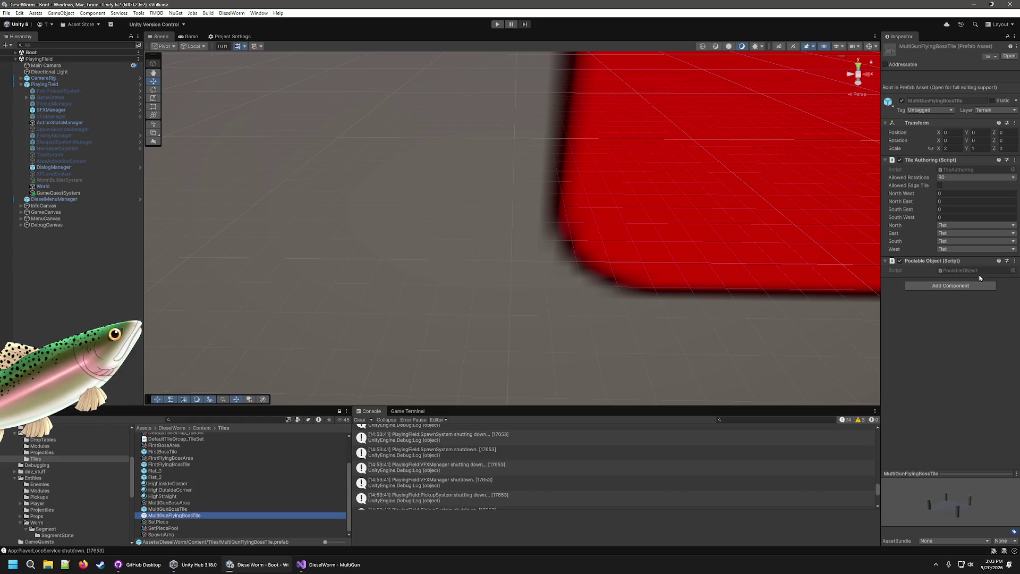
double_click(179, 518)
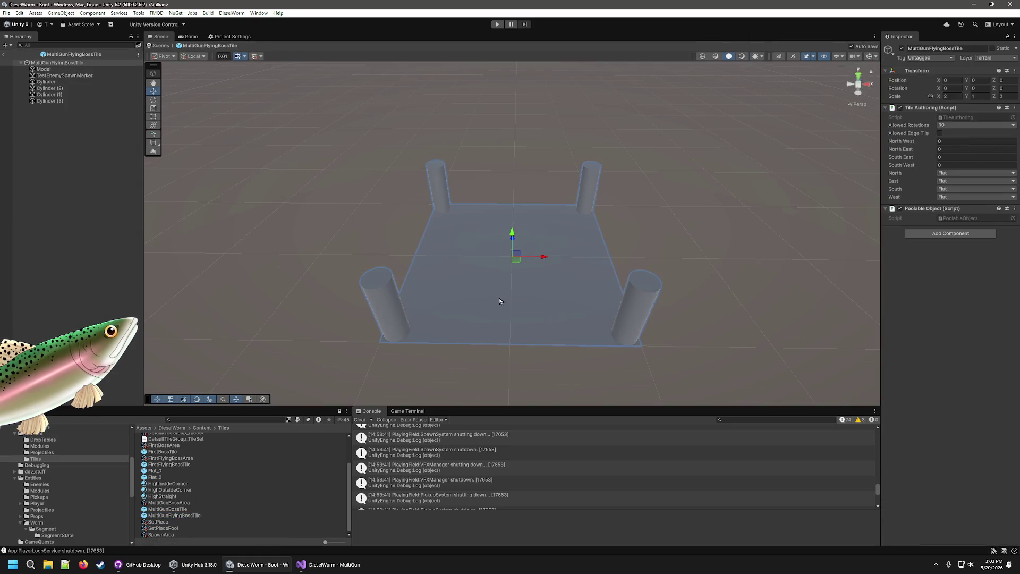
- Change TestEnemySpawnMarker's Name to MultiGunFlyingBoss, then select the DefaultTileGroup asset
left_click(66, 76)
left_click(981, 125)
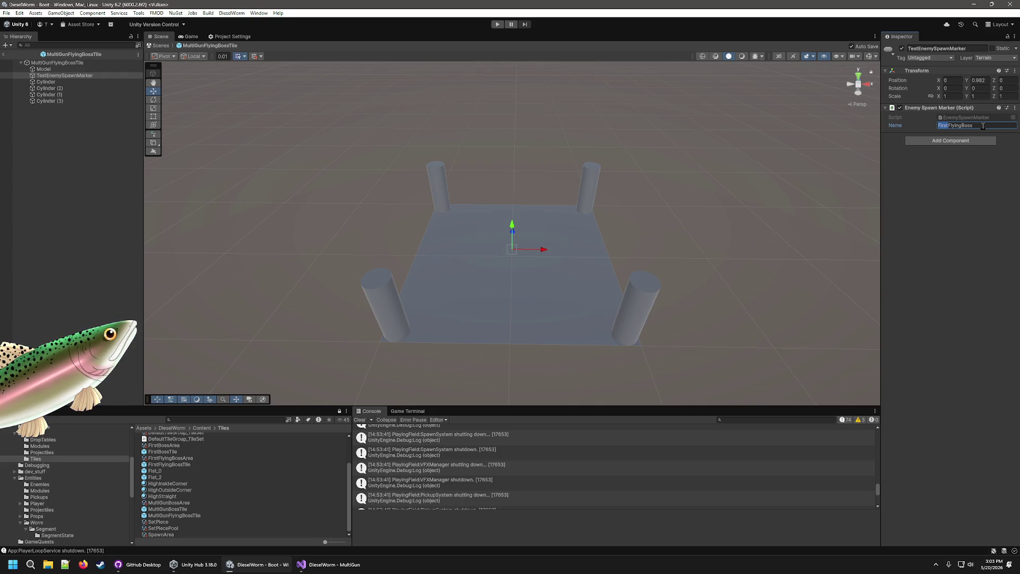
type("MultiGun")
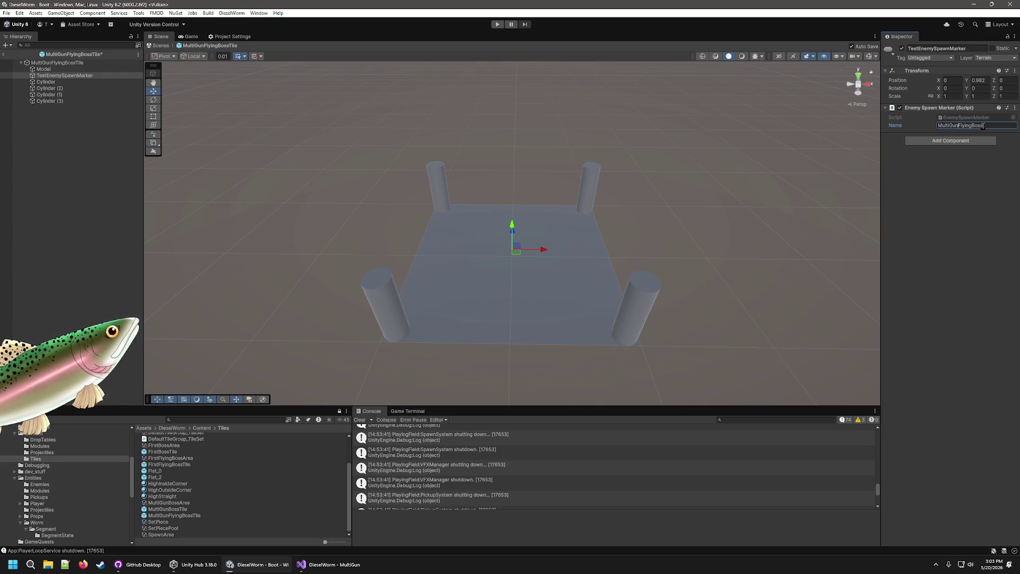
scroll(171, 462, "up", 3)
left_click(183, 468)
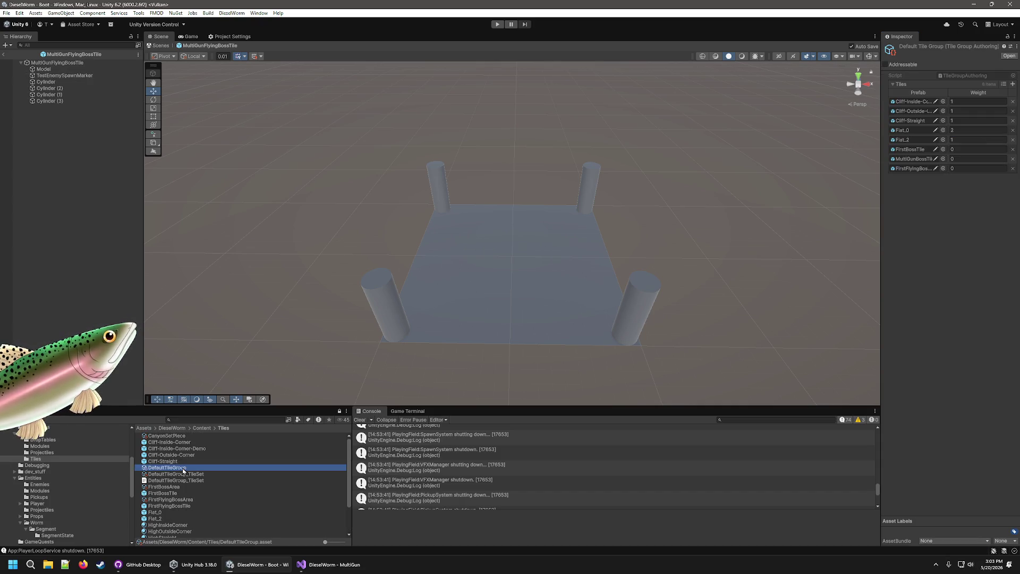
- Add a new Tiles slot to the Default Tile Group holding MultiGunFlyingBossTile
scroll(184, 470, "down", 2)
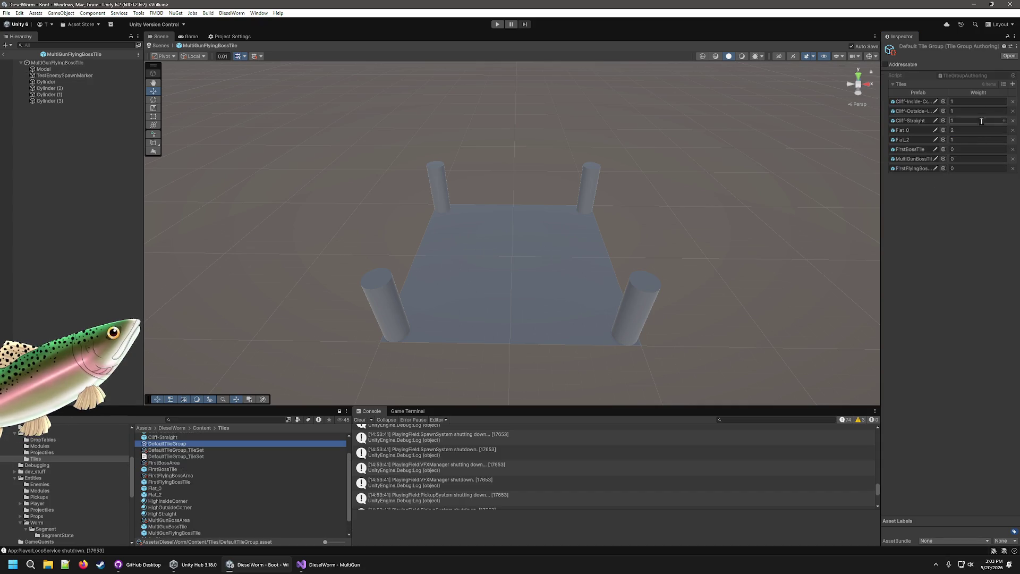
left_click(1014, 85)
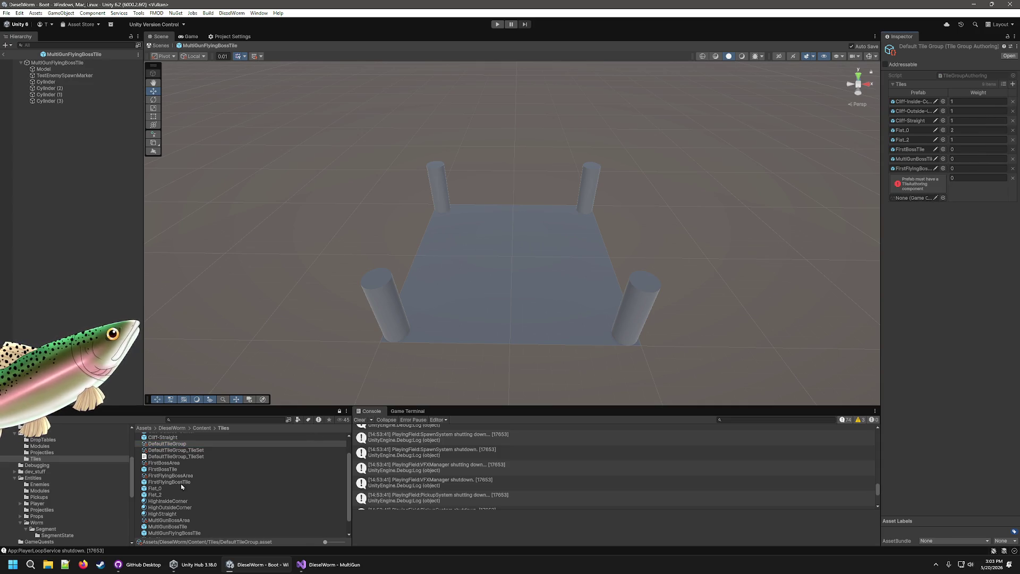
scroll(182, 487, "down", 2)
mouse_move(165, 517)
left_mouse_down()
mouse_move(596, 413)
mouse_move(943, 187)
mouse_move(914, 198)
left_mouse_up()
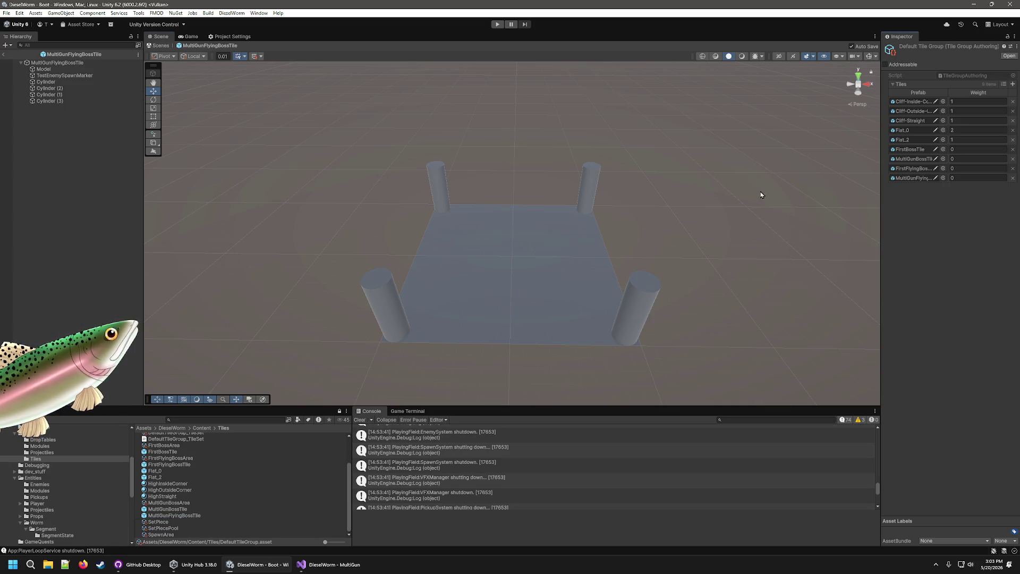
- Run DieselWorm > Compile Tile Sets and copy the FirstFlyingBossArea set piece
left_click(232, 13)
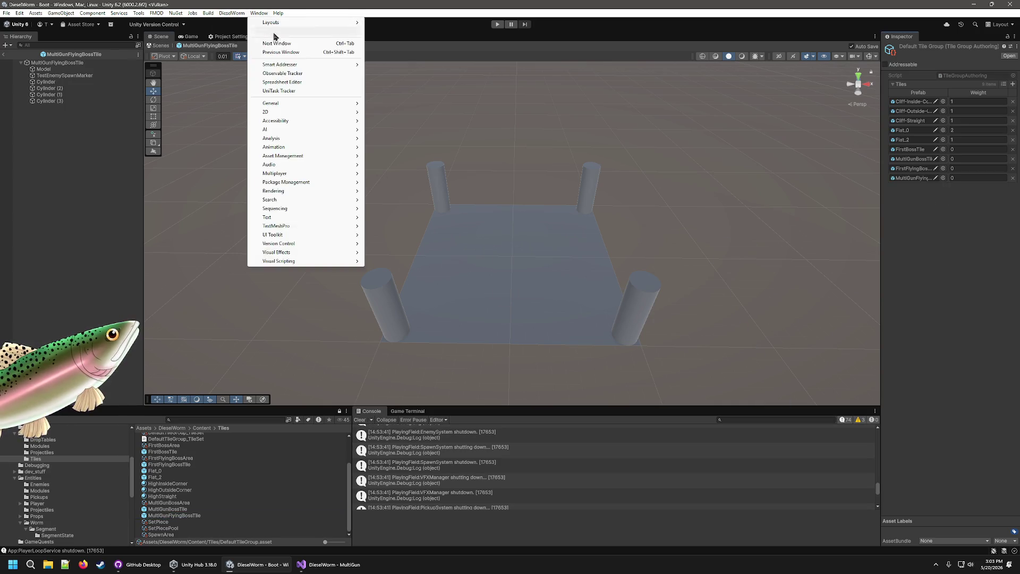
left_click(246, 32)
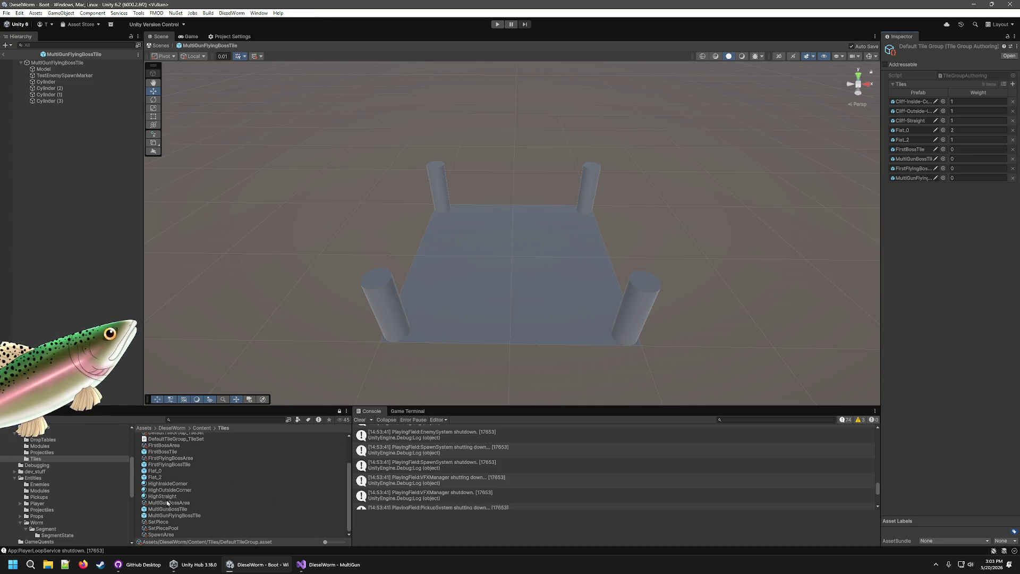
left_click(184, 458)
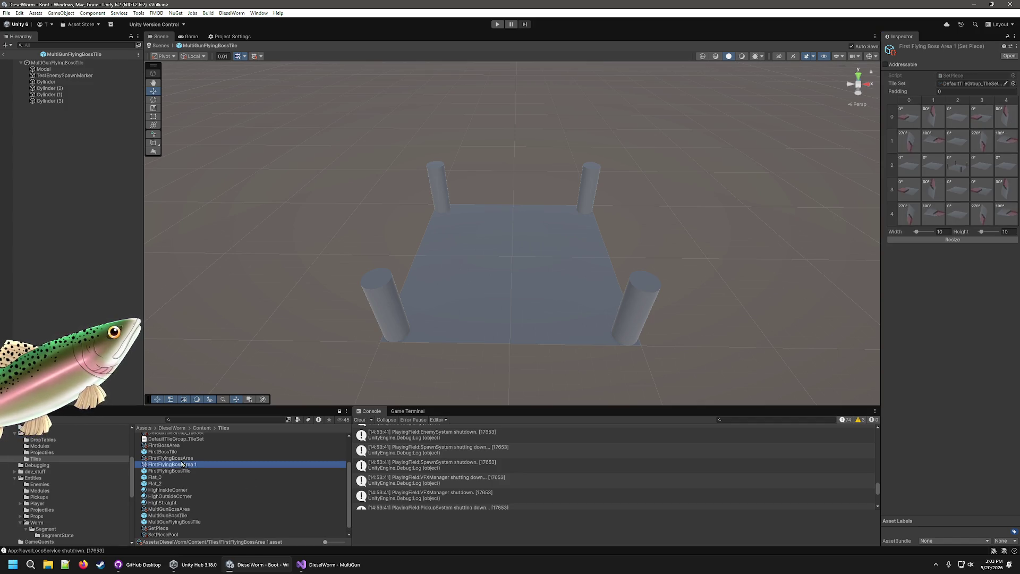
right_click(185, 466)
- Rename the copied set piece to MultiGunFlyingBossArea
left_click(211, 277)
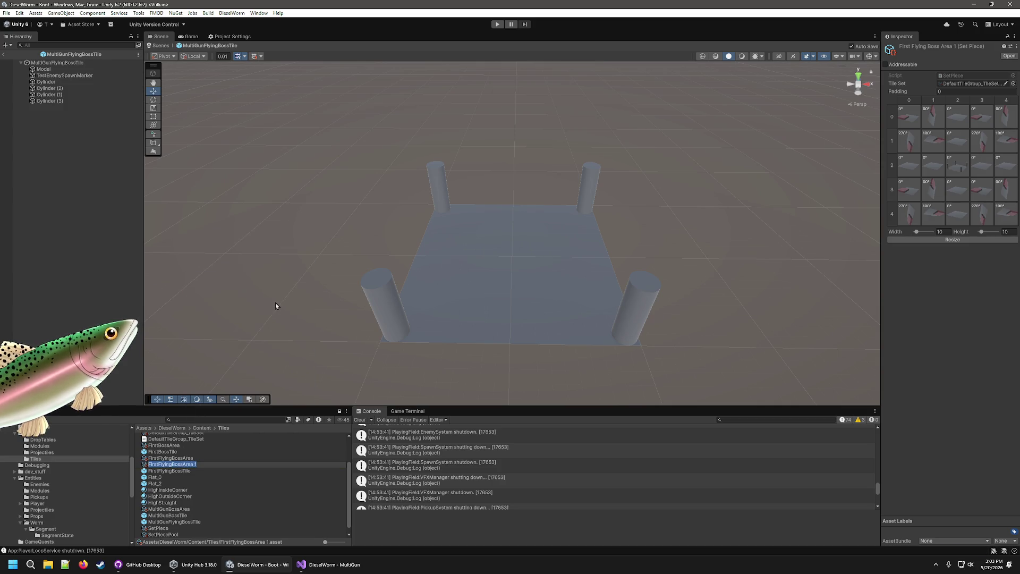
key("End")
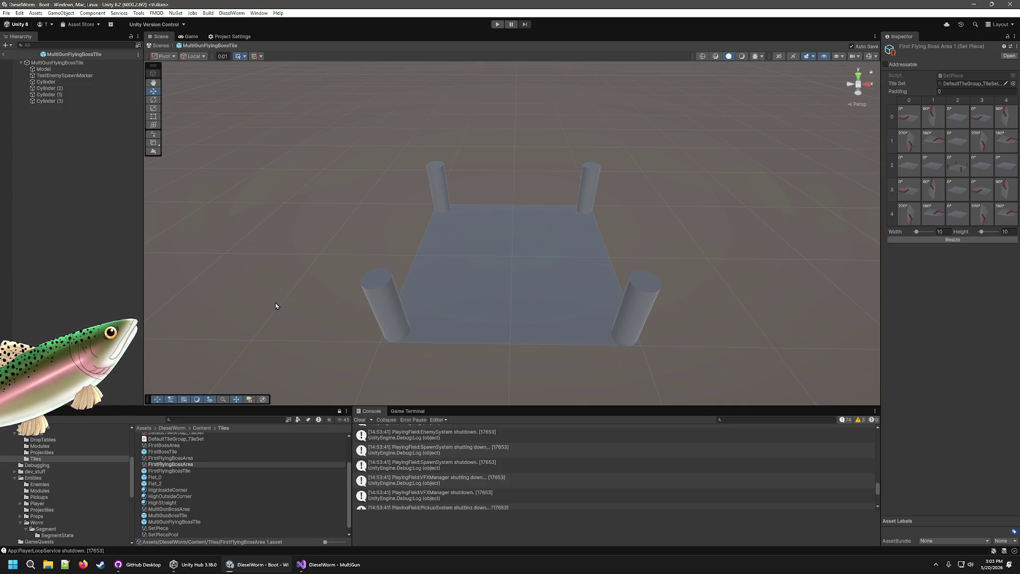
key("BackSpace")
key("BackSpace")
key("BackSpace")
type("Multi")
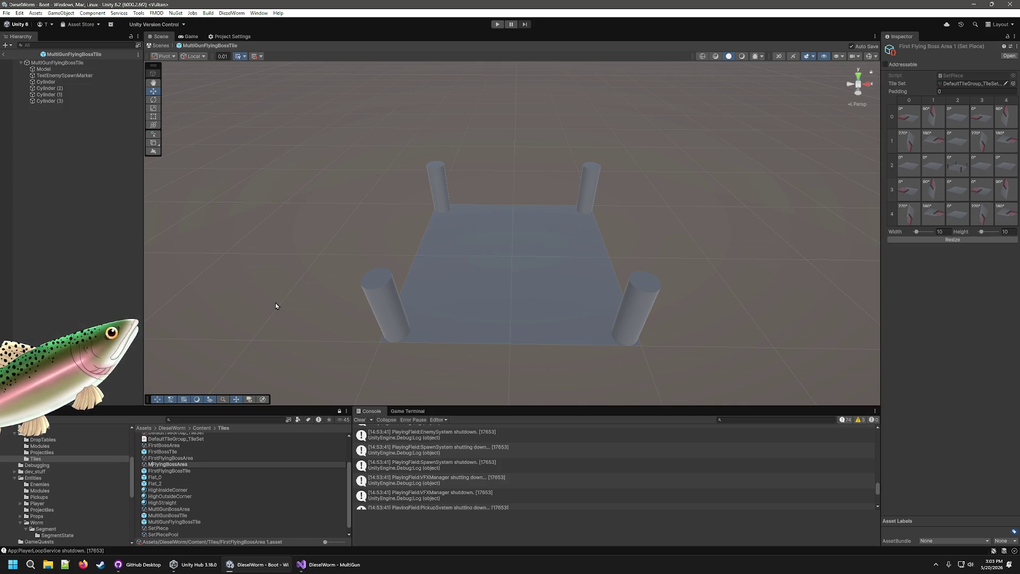
type("Gun")
key("Return")
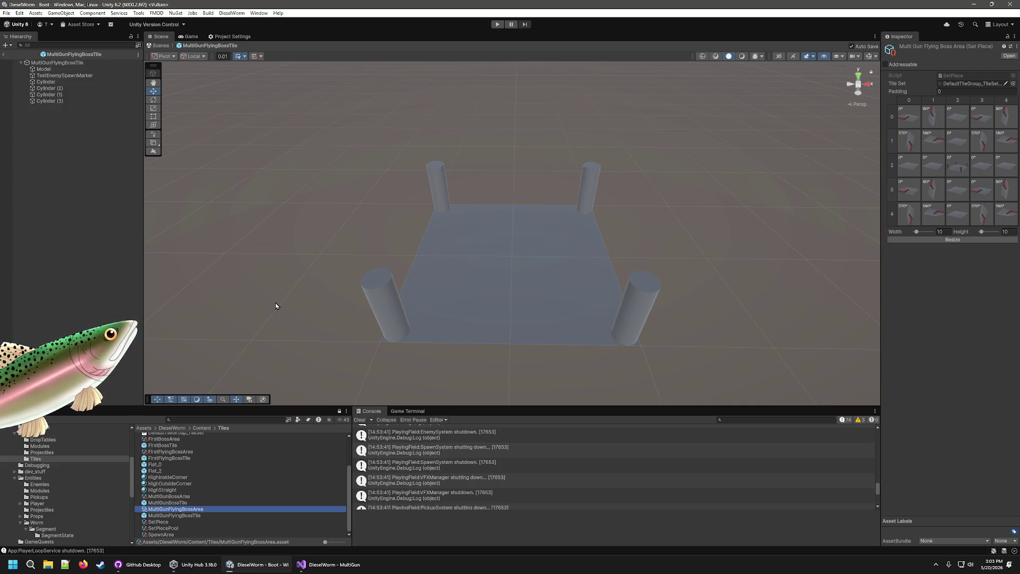
- Set grid cell row 2, column 2 to MultiGunFlyingBossTile, then exit to the scene's World object
left_click(958, 158)
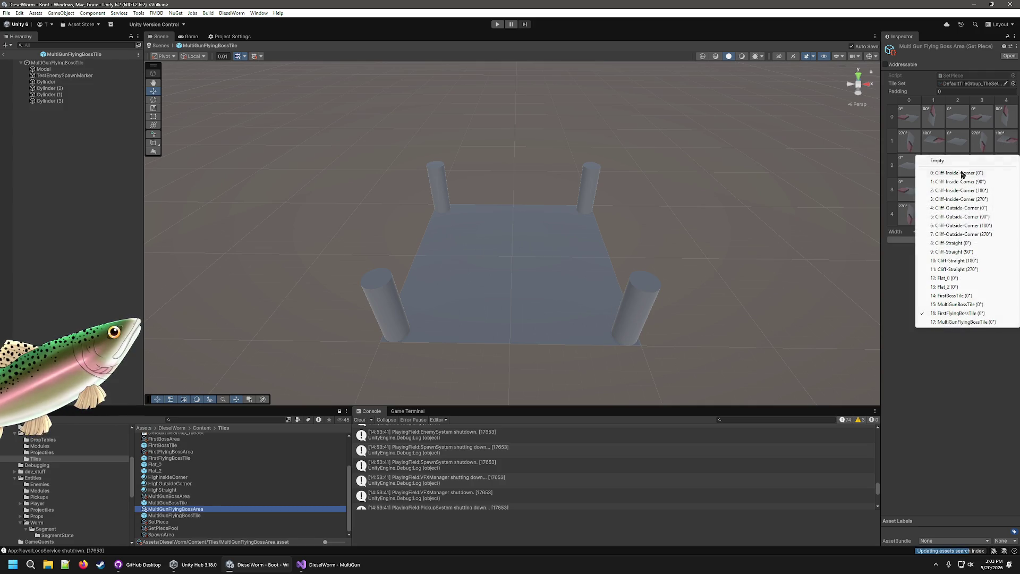
left_click(965, 321)
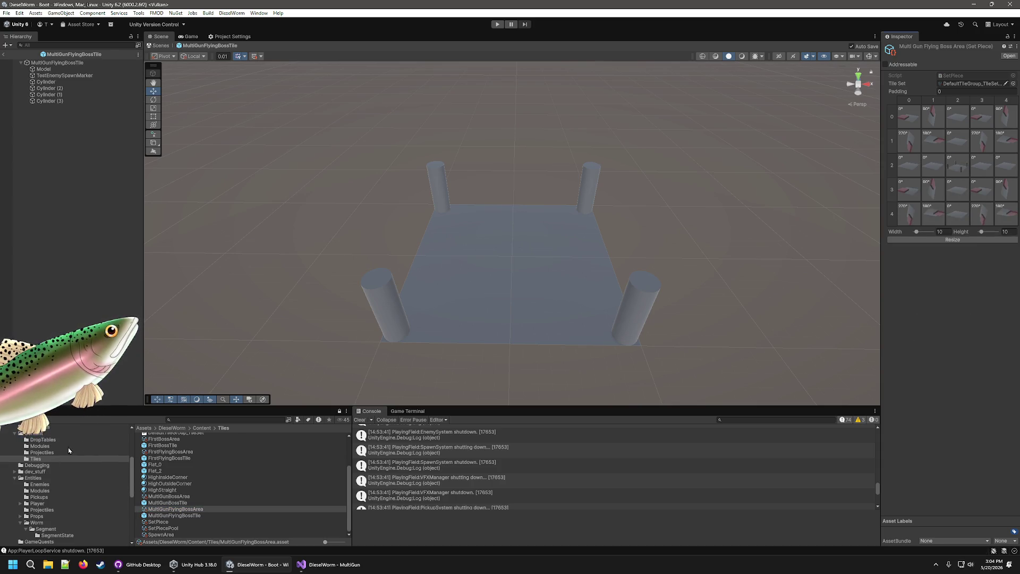
left_click(5, 58)
left_click(40, 187)
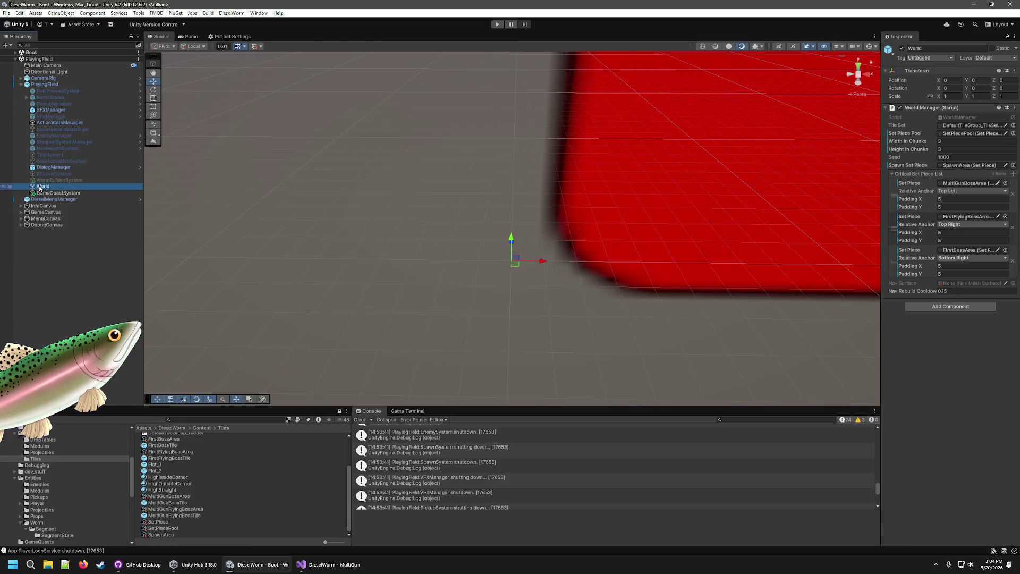
- Add a fourth critical set piece, MultiGunFlyingBossArea, anchored Bottom Left
double_click(40, 187)
left_click(1012, 174)
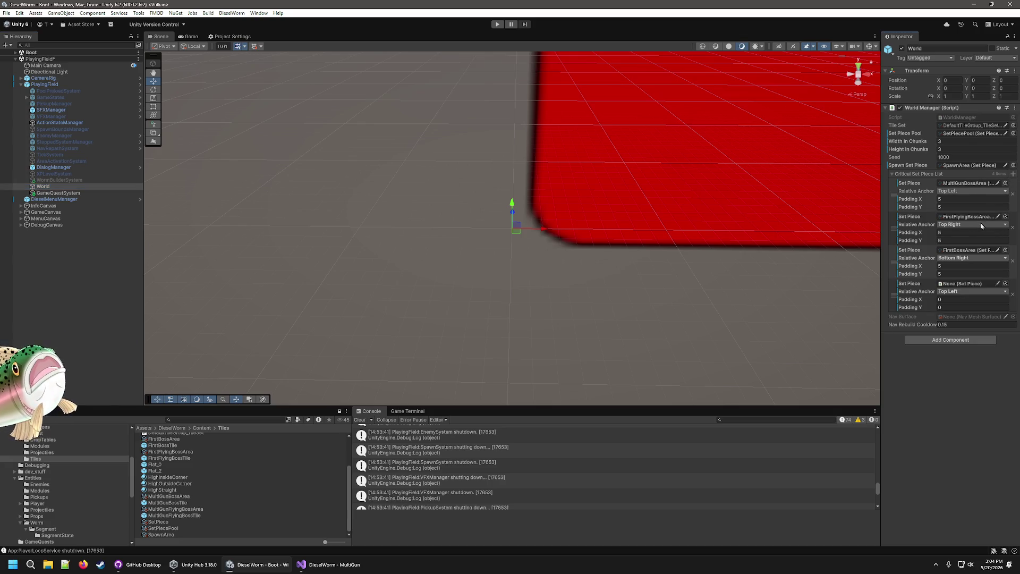
left_click(973, 257)
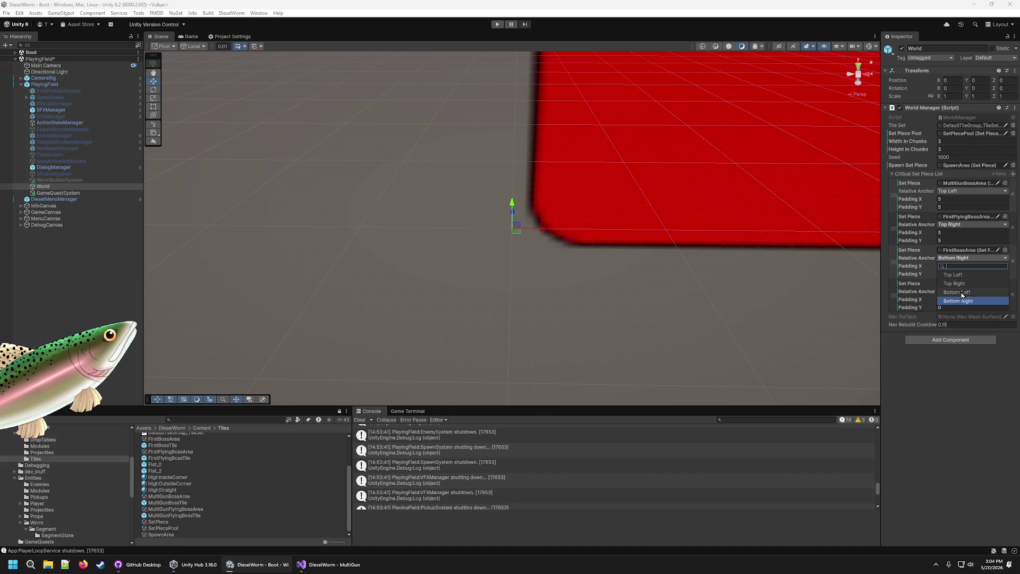
left_click(963, 301)
left_click(997, 292)
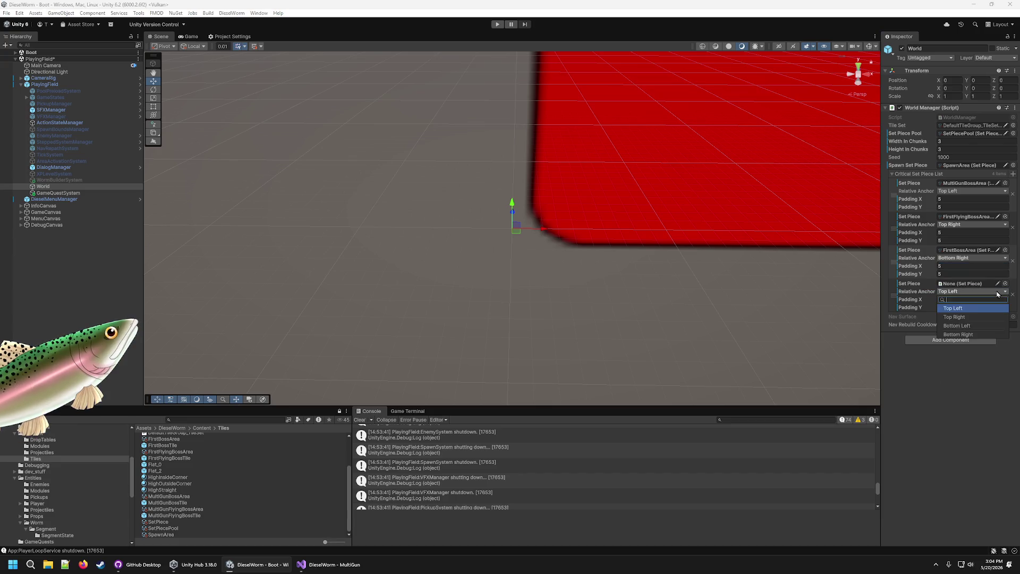
left_click(963, 325)
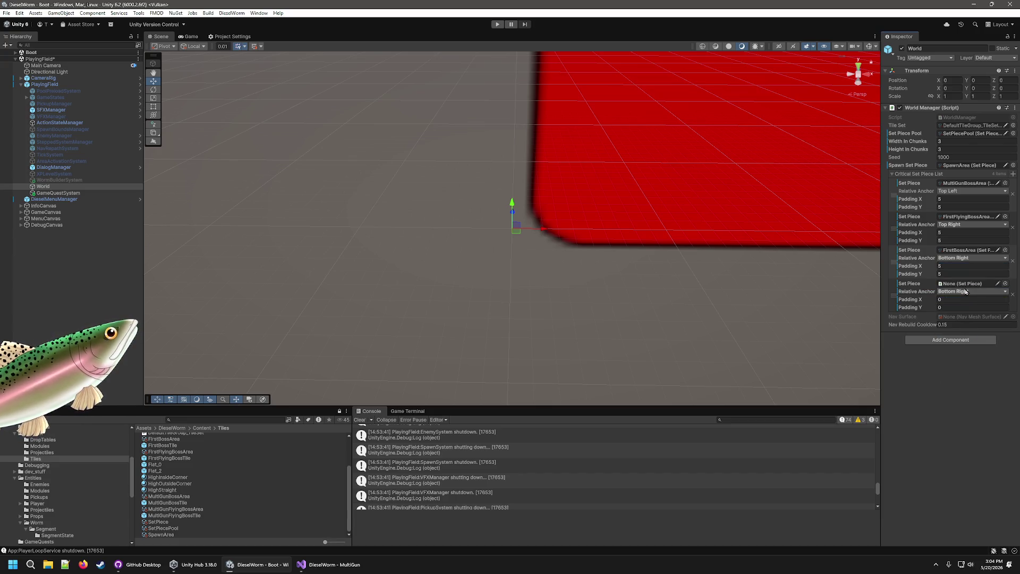
left_click(967, 292)
scroll(71, 502, "down", 3)
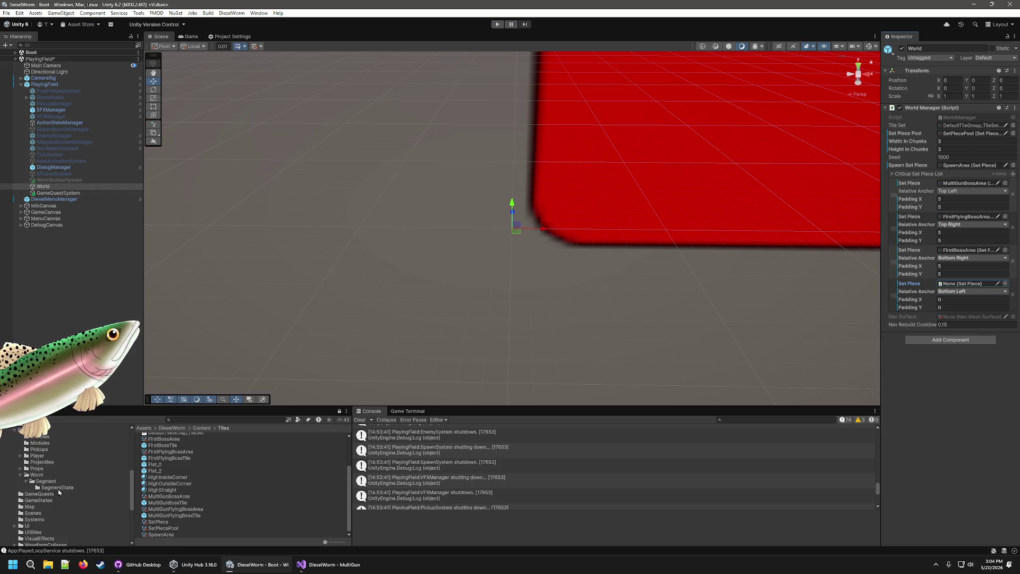
mouse_move(180, 513)
left_mouse_down()
mouse_move(951, 325)
mouse_move(968, 283)
left_mouse_up()
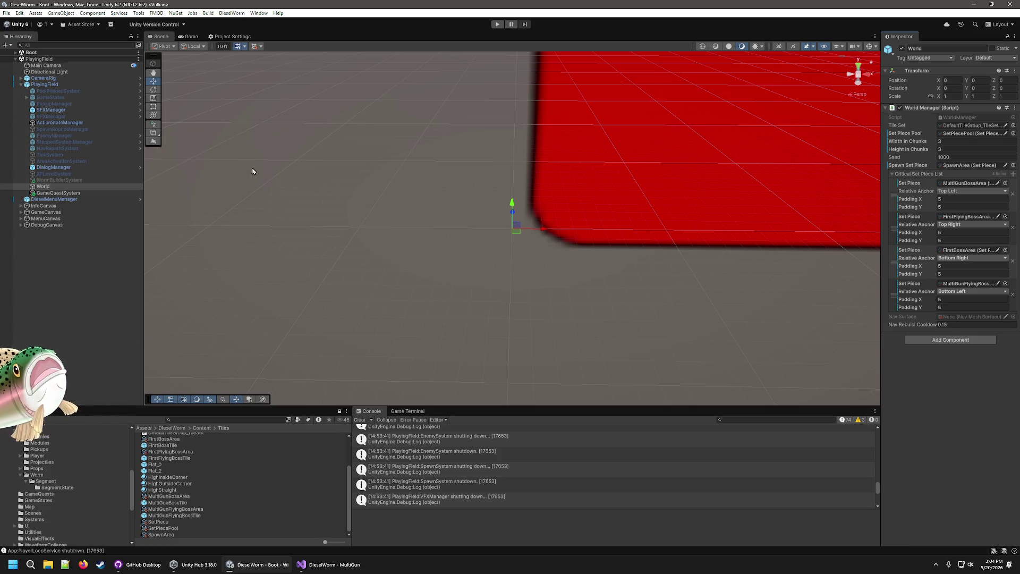
- Enter play mode, drive the tank forward with W, and open the Debug Menu
left_click(496, 25)
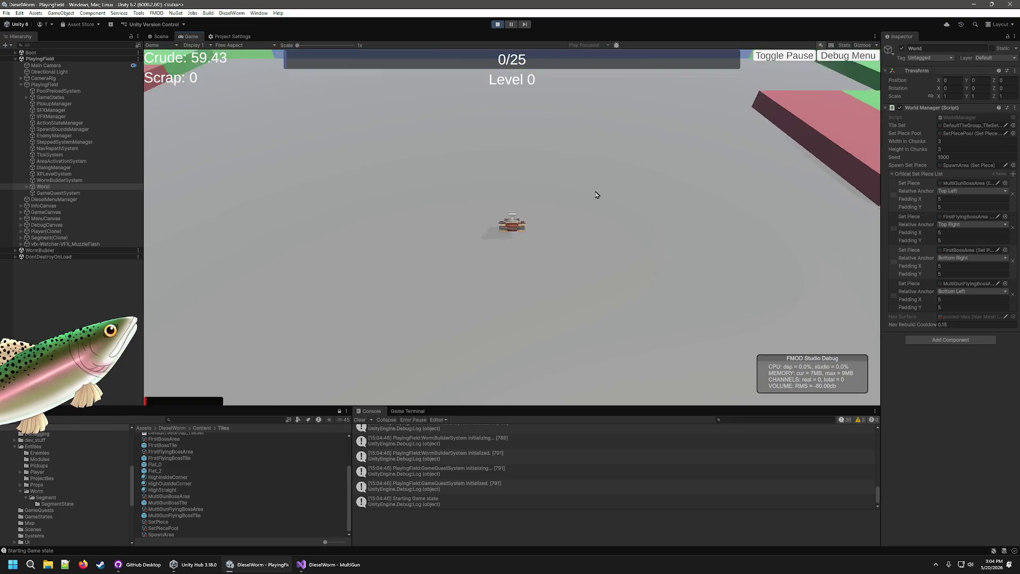
key("w")
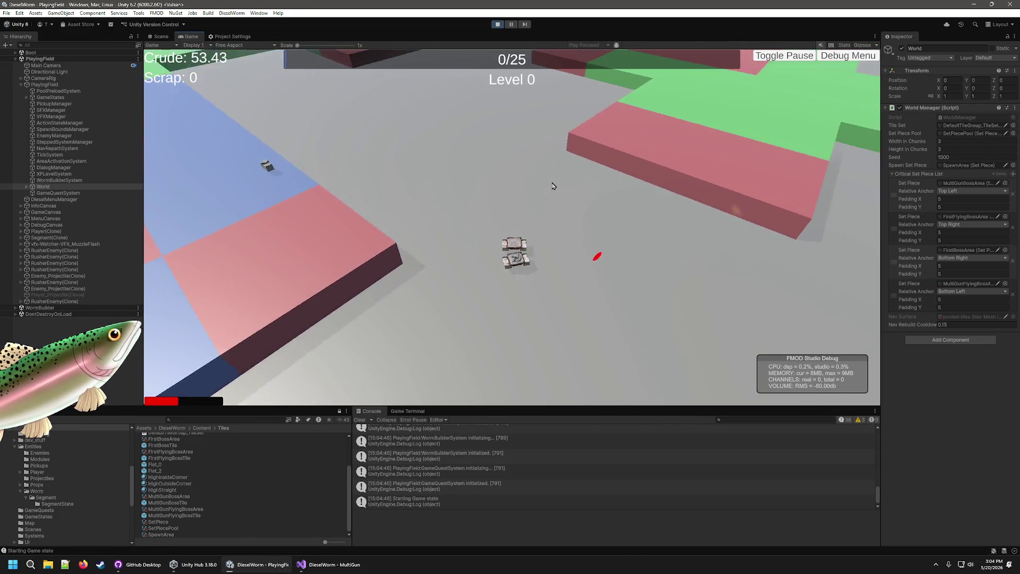
left_click(781, 57)
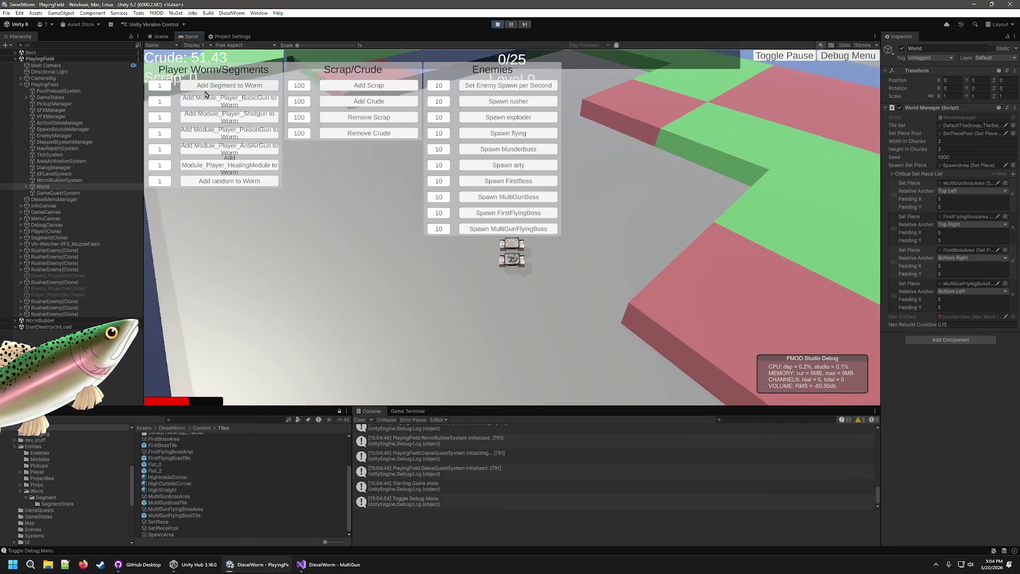
- Add scrap twice and crude four times via the Debug Menu, then close it
left_click(382, 86)
left_click(381, 86)
left_click(382, 86)
left_click(372, 101)
left_click(372, 101)
left_click(372, 101)
left_click(372, 101)
left_click(372, 101)
left_click(372, 101)
left_click(372, 101)
left_click(372, 101)
left_click(844, 57)
left_click(702, 244)
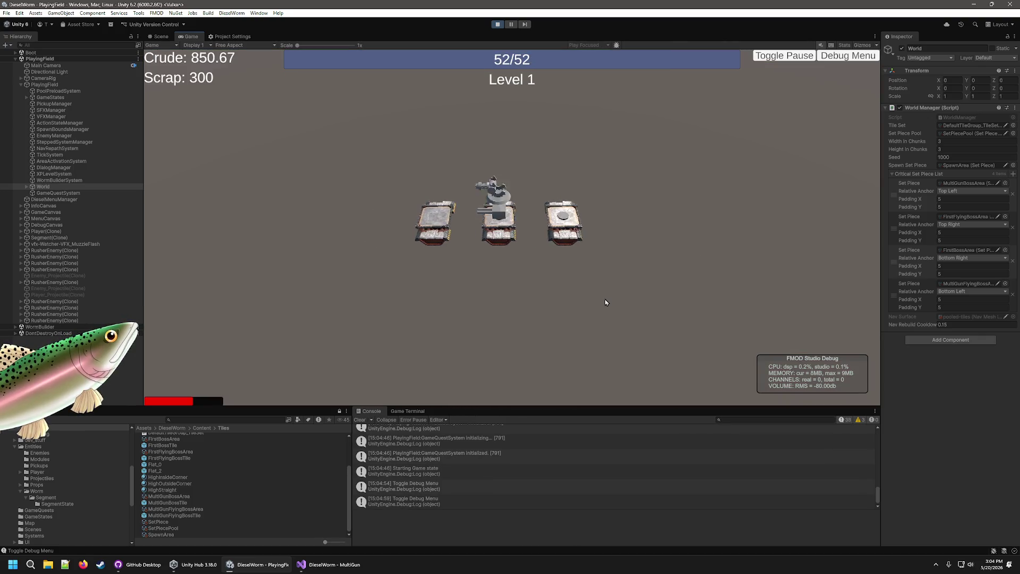
- Pick basic-gun, healing and shotgun level-up upgrades, play through, then stop play mode
left_click(542, 313)
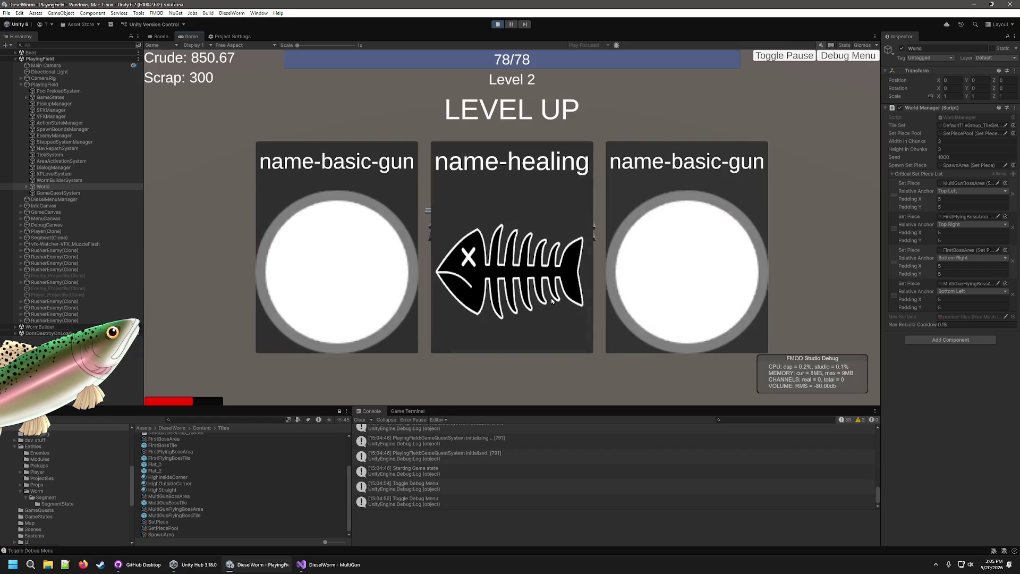
left_click(552, 301)
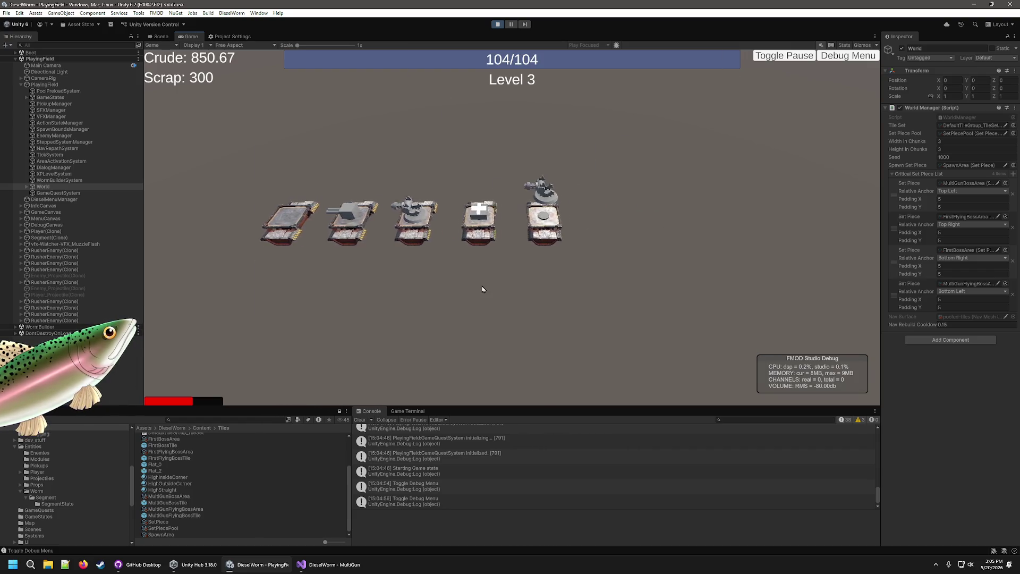
left_click(359, 295)
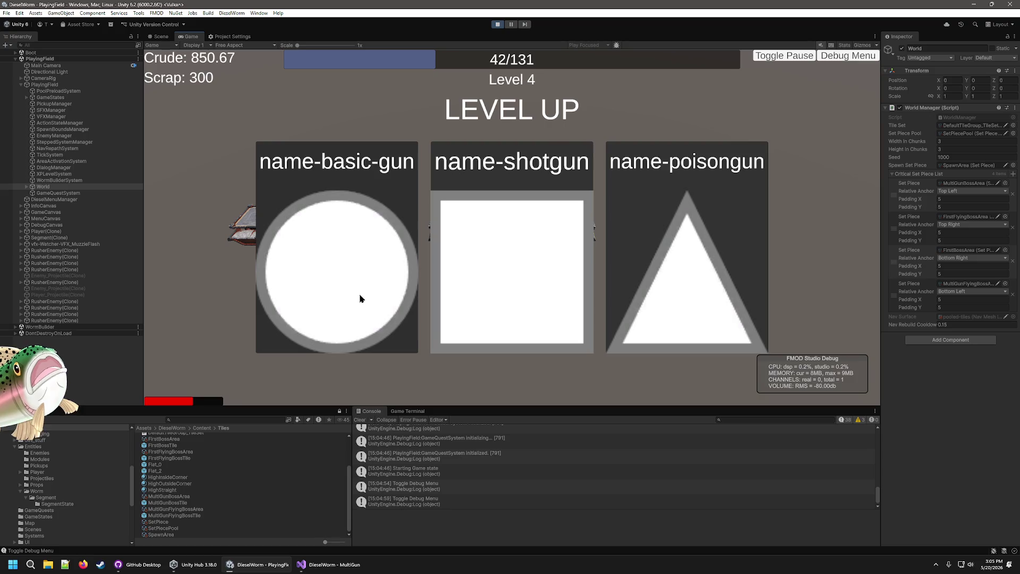
left_click(453, 335)
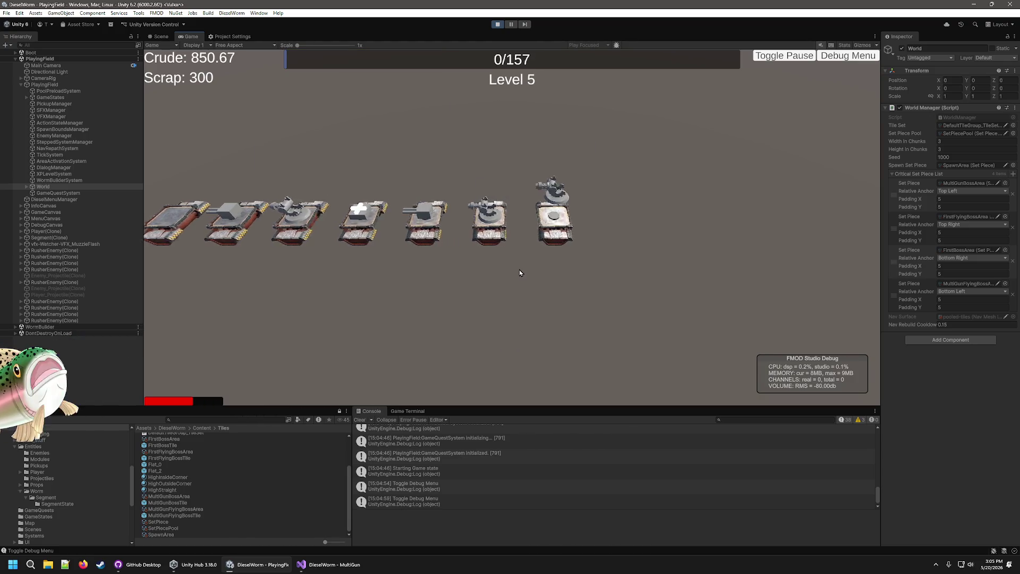
left_click(519, 271)
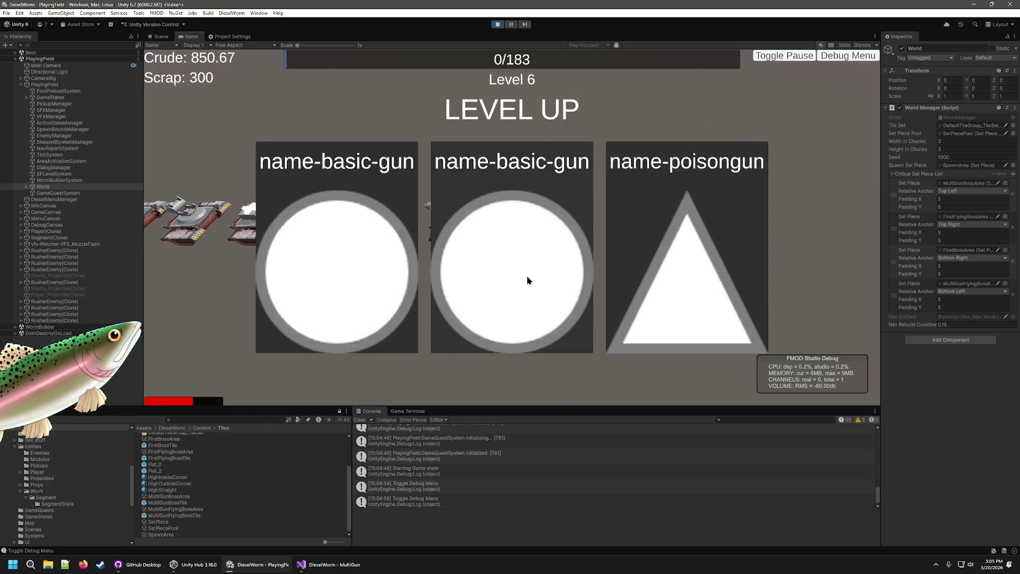
left_click(462, 300)
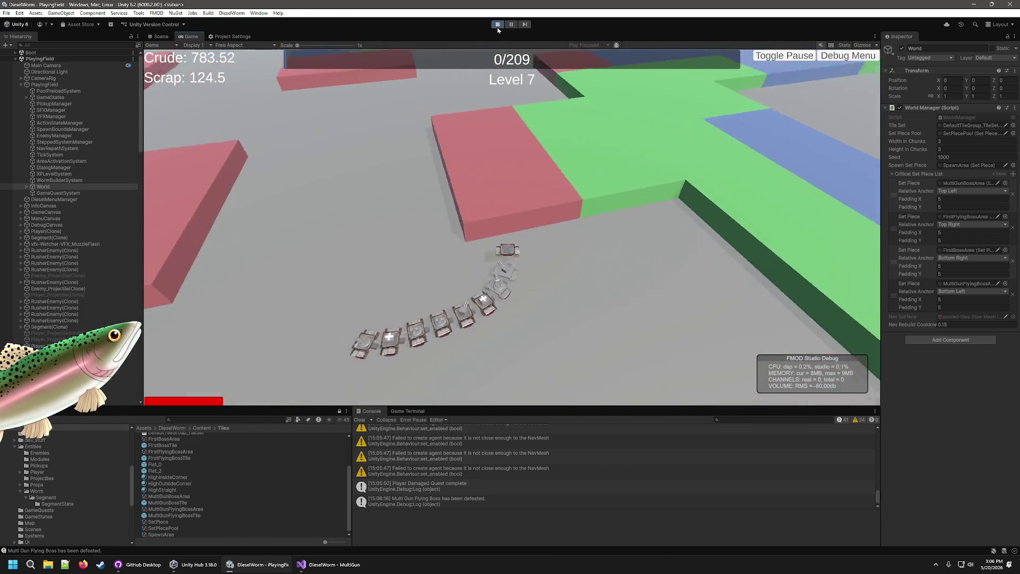
left_click(498, 26)
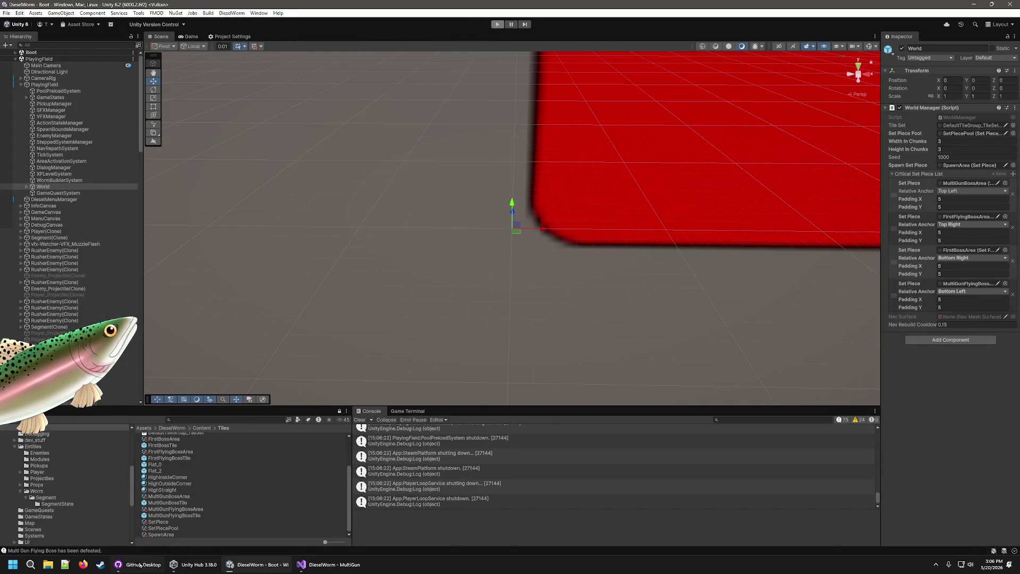
left_click(138, 565)
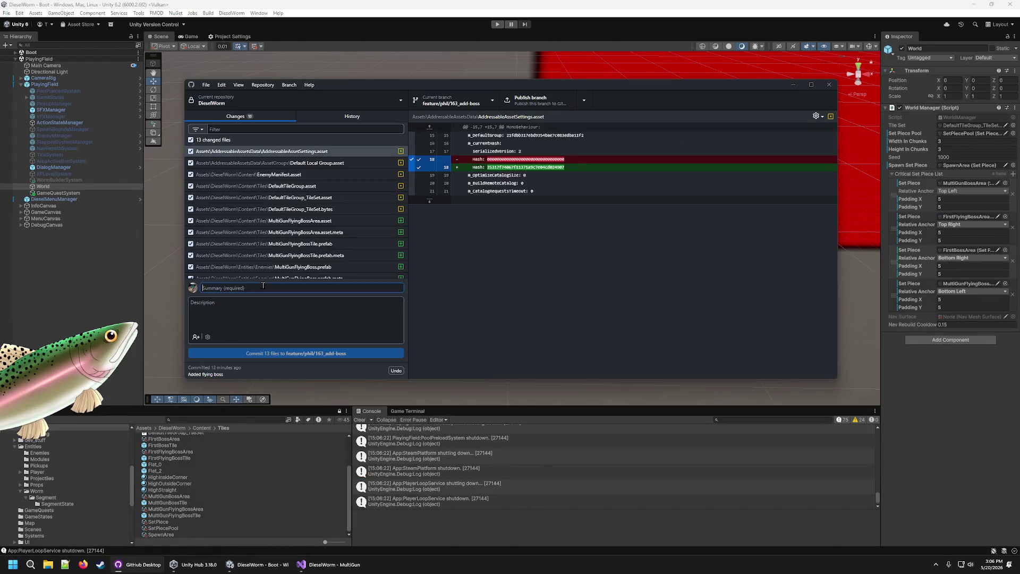
- Commit the 13 files as 'Added MultiGunFlyingBoss' and publish the add-boss branch
type("Added multigun")
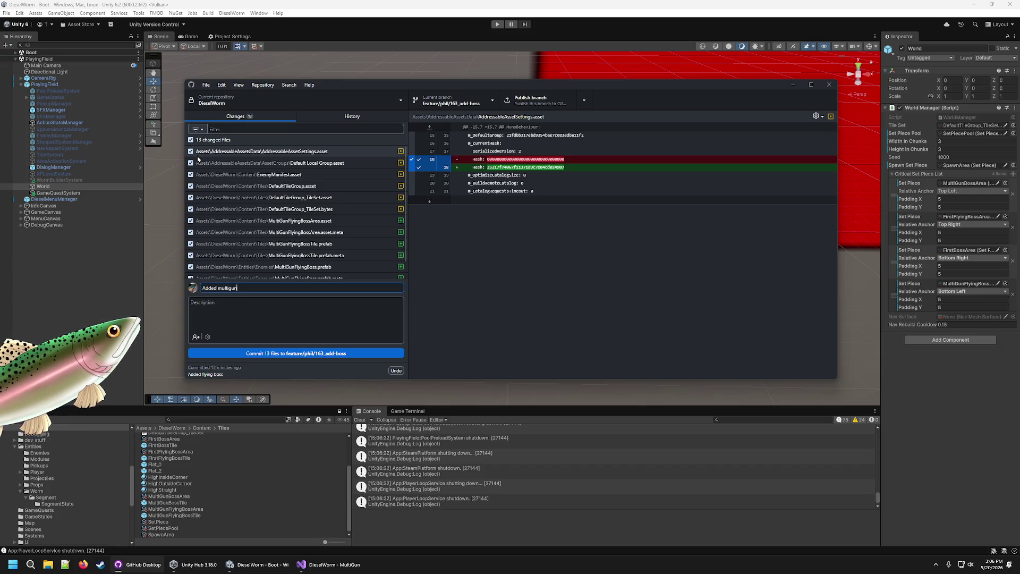
type("flyingboss")
left_click(334, 302)
type("A")
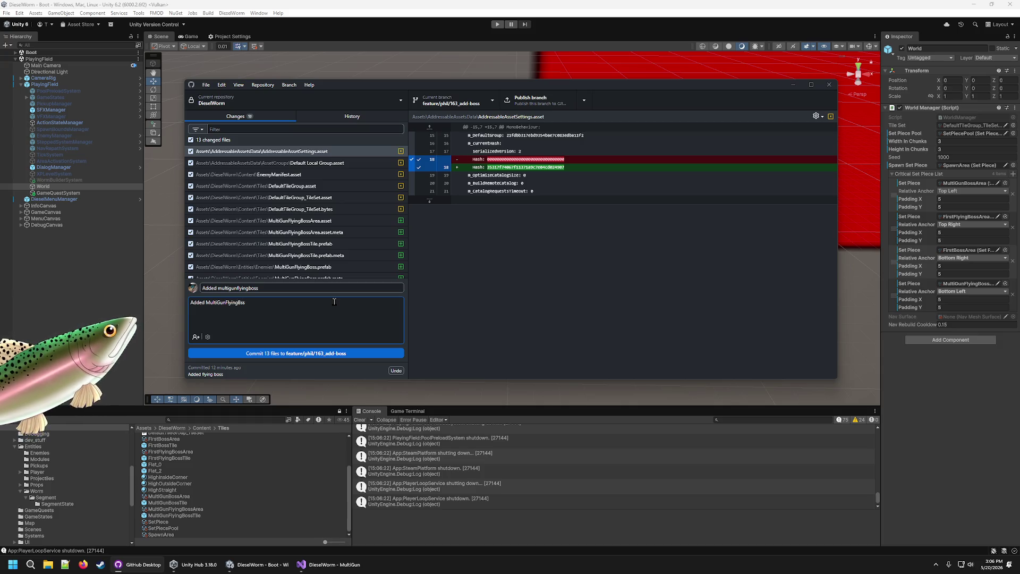
type("o")
left_click(358, 284)
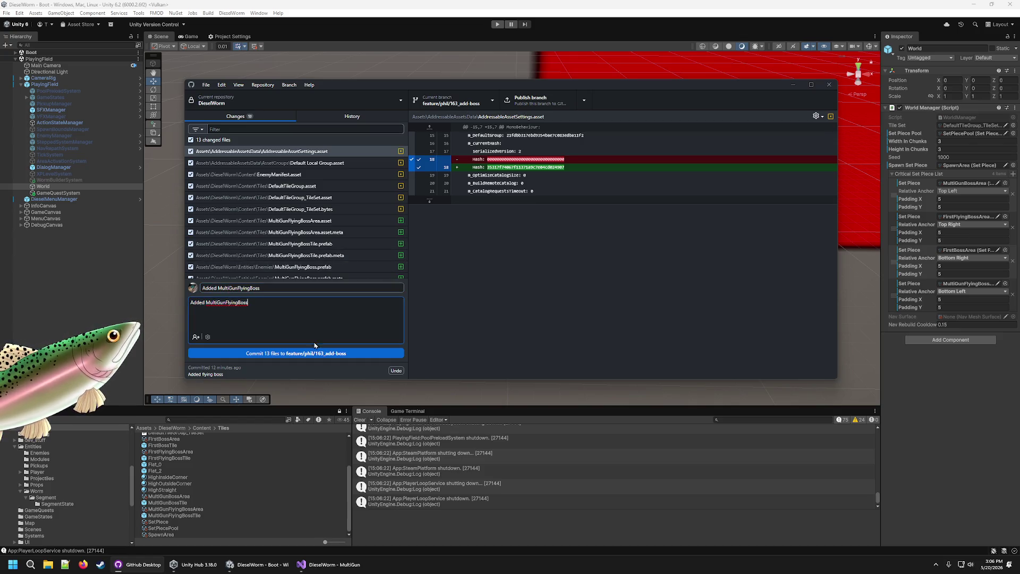
left_click(313, 357)
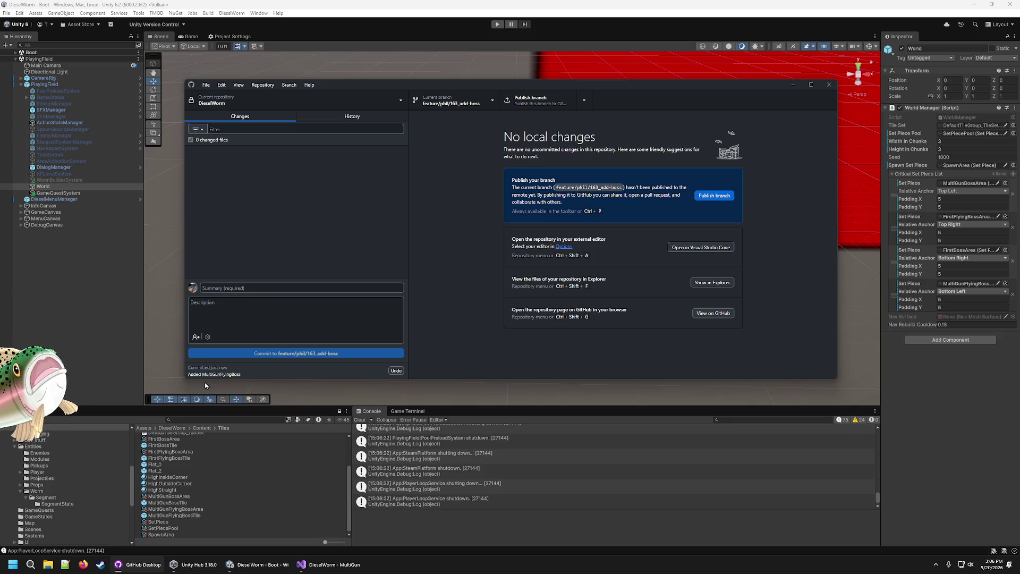
left_click(531, 100)
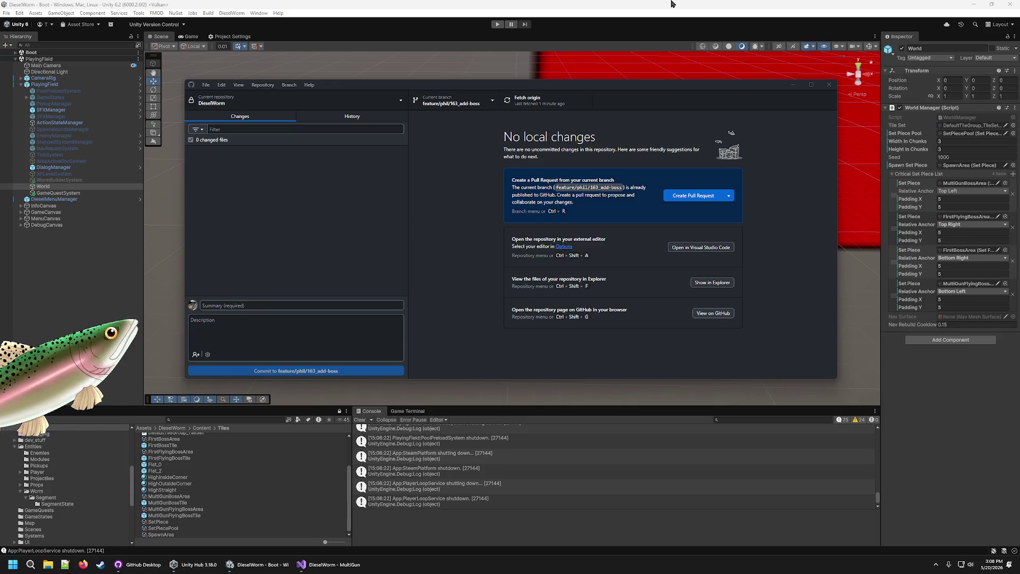
- Return to the Unity editor once the branch has finished publishing
left_click(941, 428)
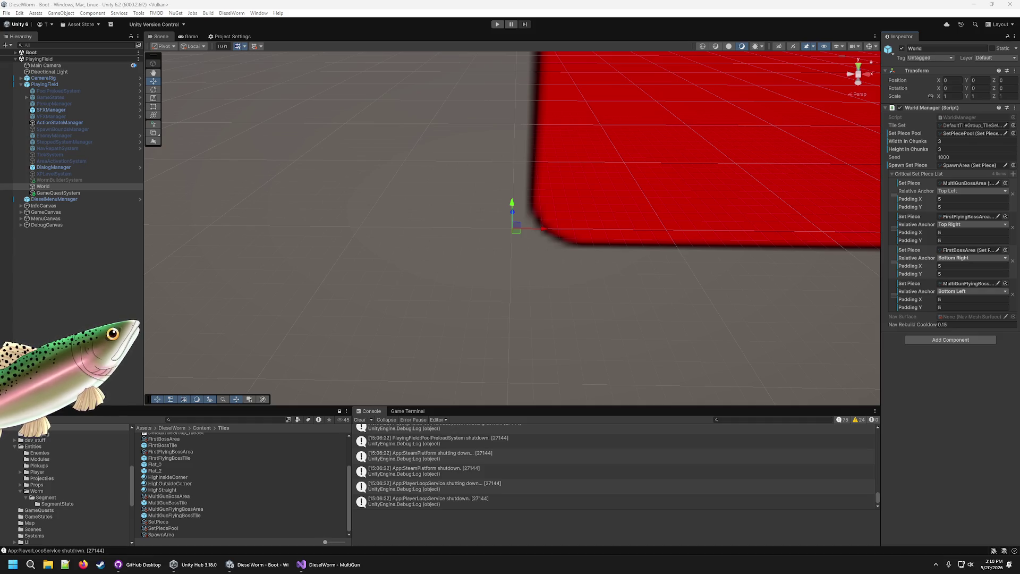
left_click(474, 4)
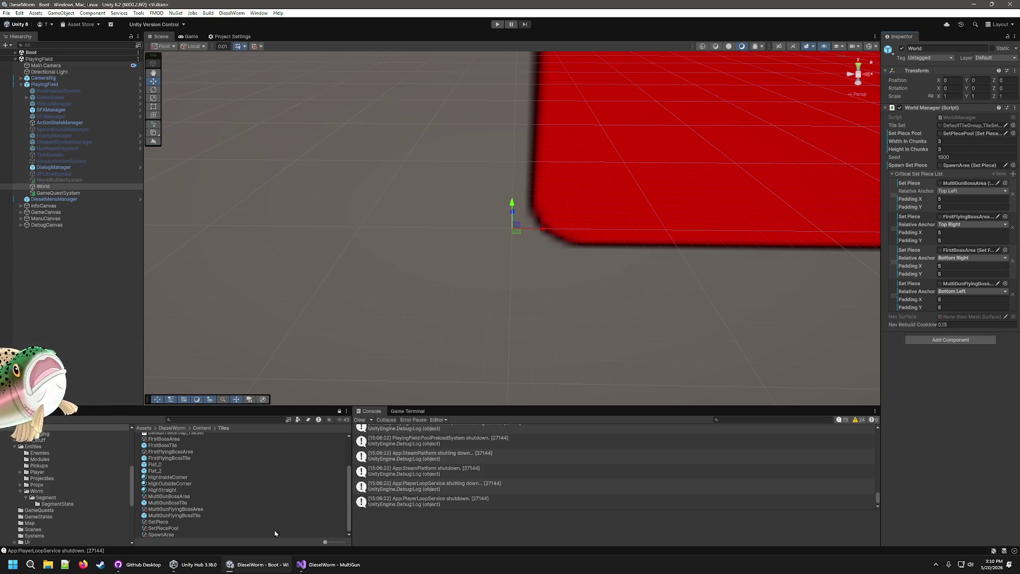
left_click(141, 565)
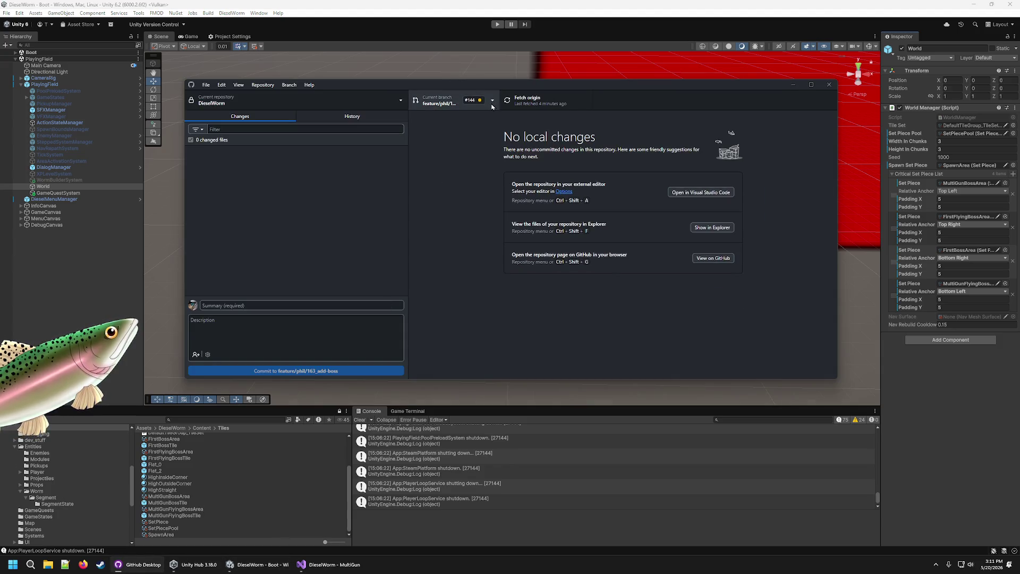
- Switch to the part-2 preload-flagging branch and restore its stashed changes
left_click(452, 101)
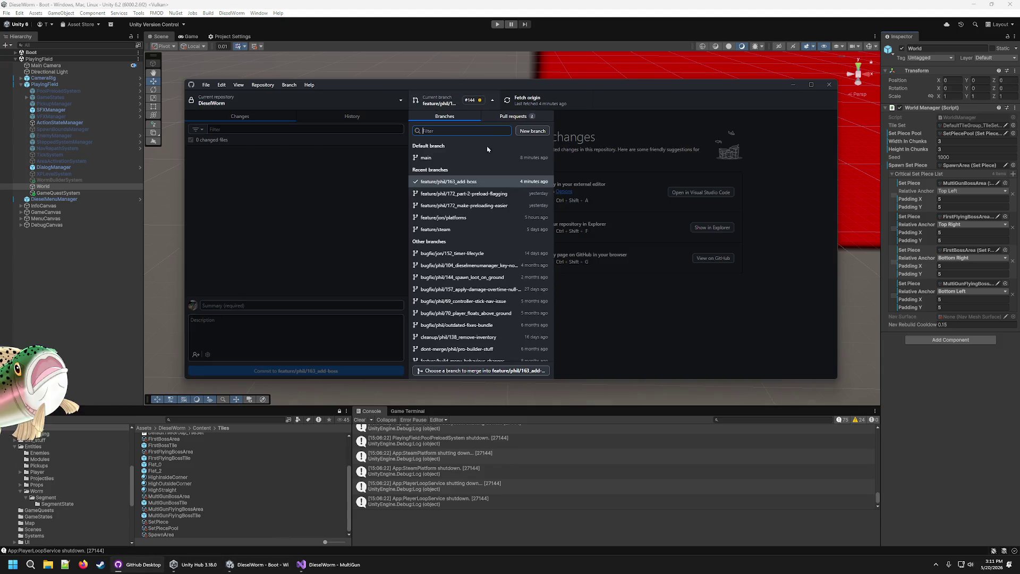
left_click(507, 196)
left_click(507, 195)
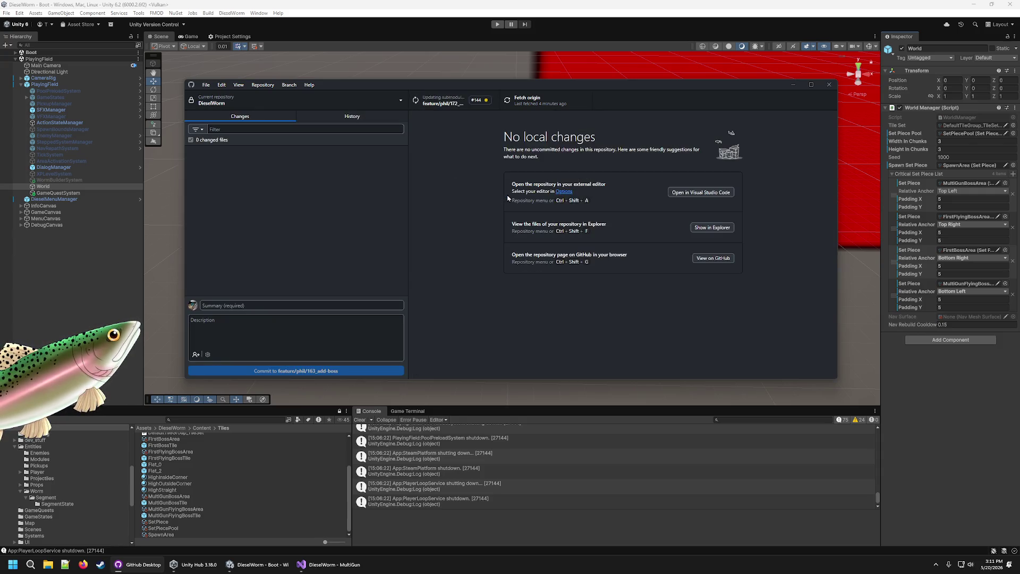
left_click(315, 291)
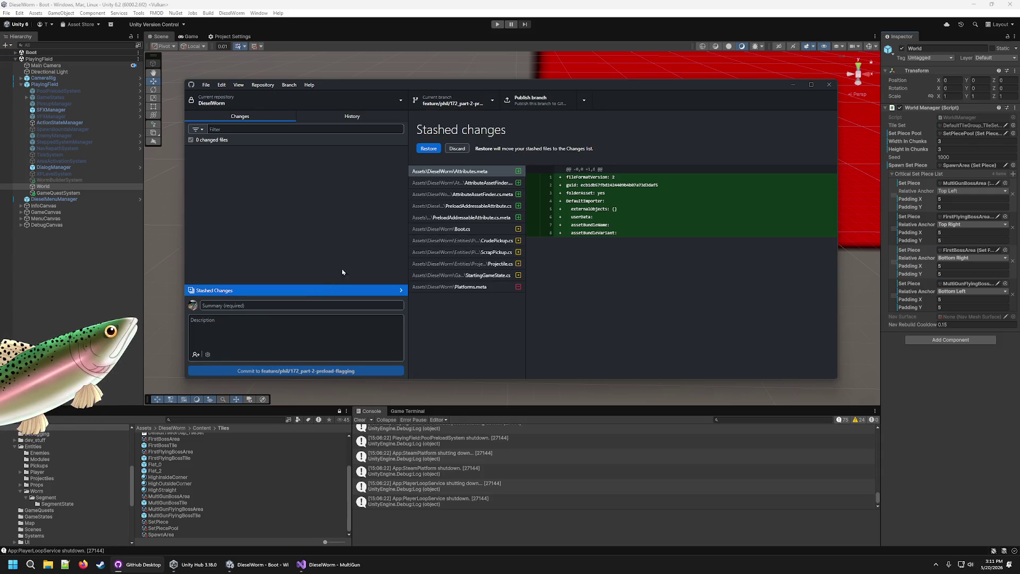
left_click(430, 147)
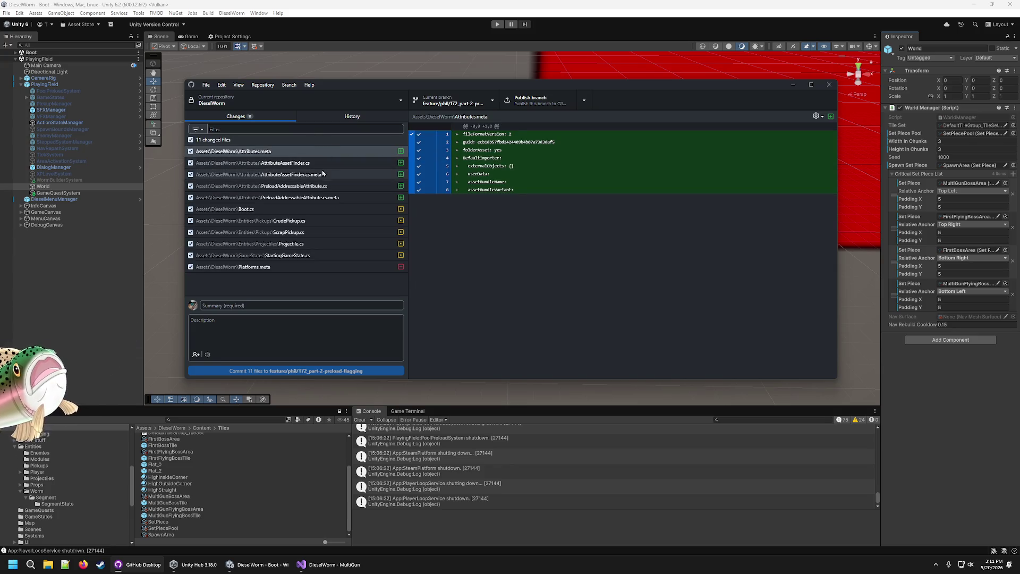
- Review the StartingGameState.cs changes, then reload the modified PlayingField scene in Unity
left_click(296, 257)
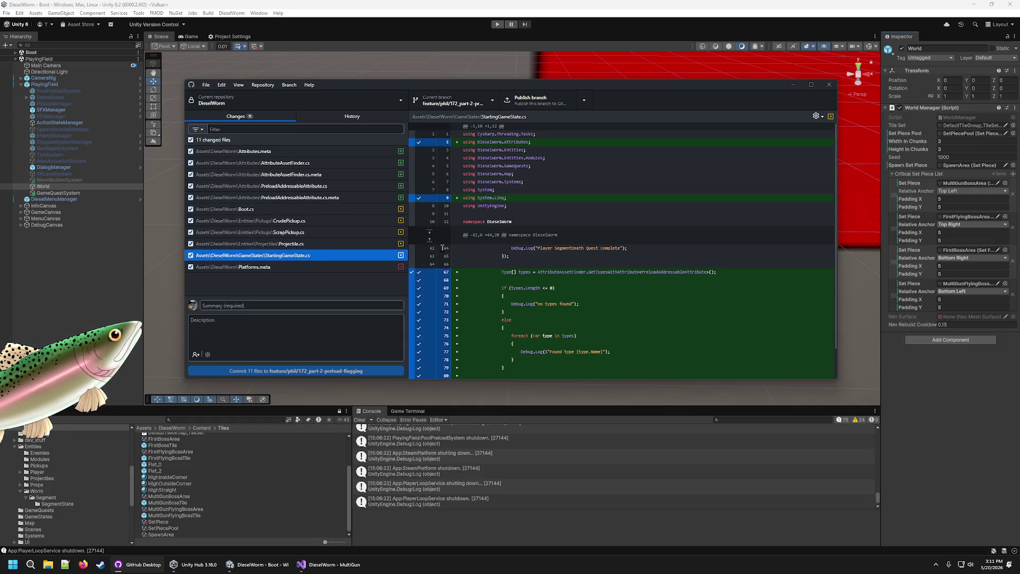
scroll(580, 255, "down", 1)
scroll(580, 255, "down", 1)
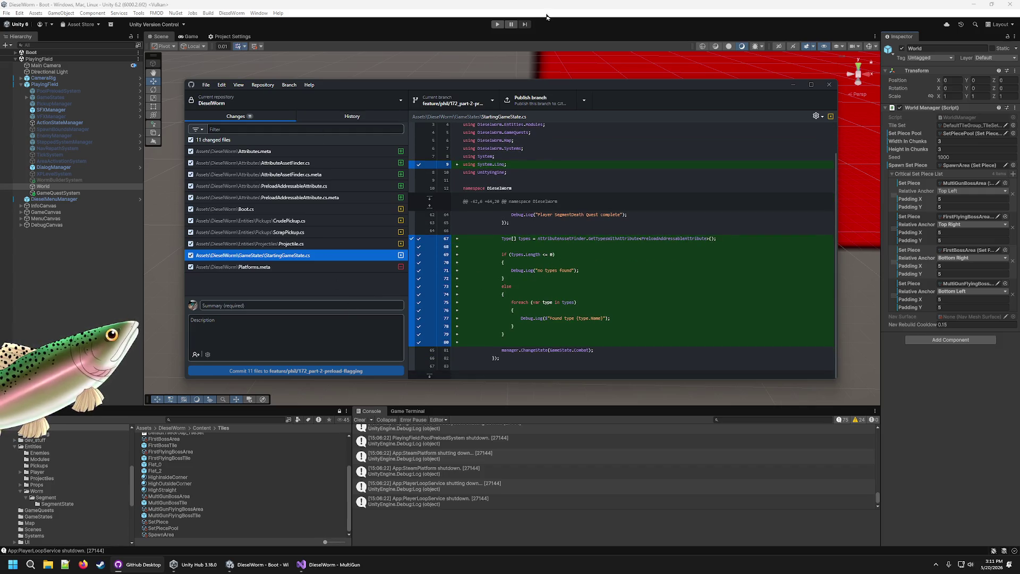
left_click(467, 30)
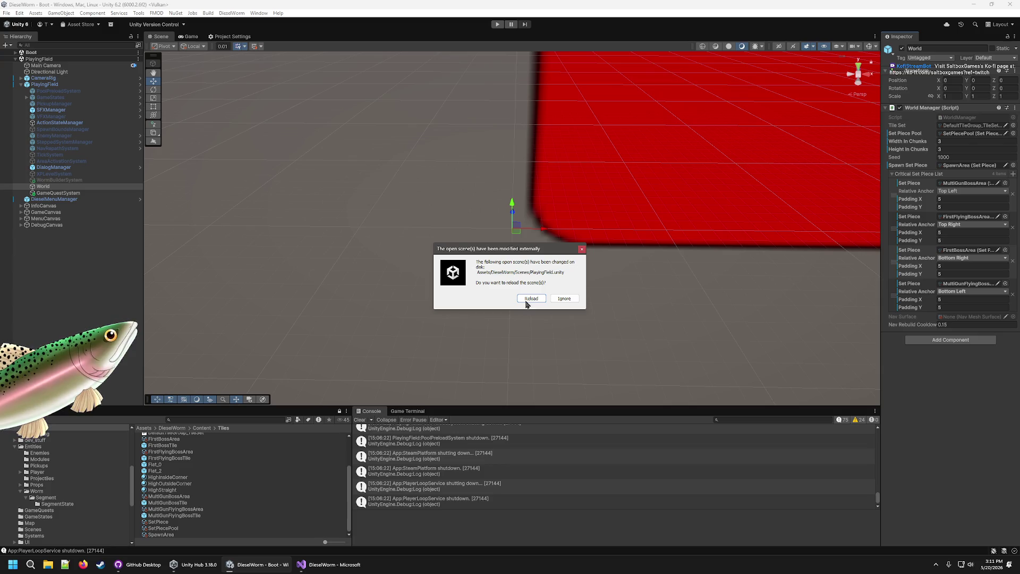
left_click(528, 298)
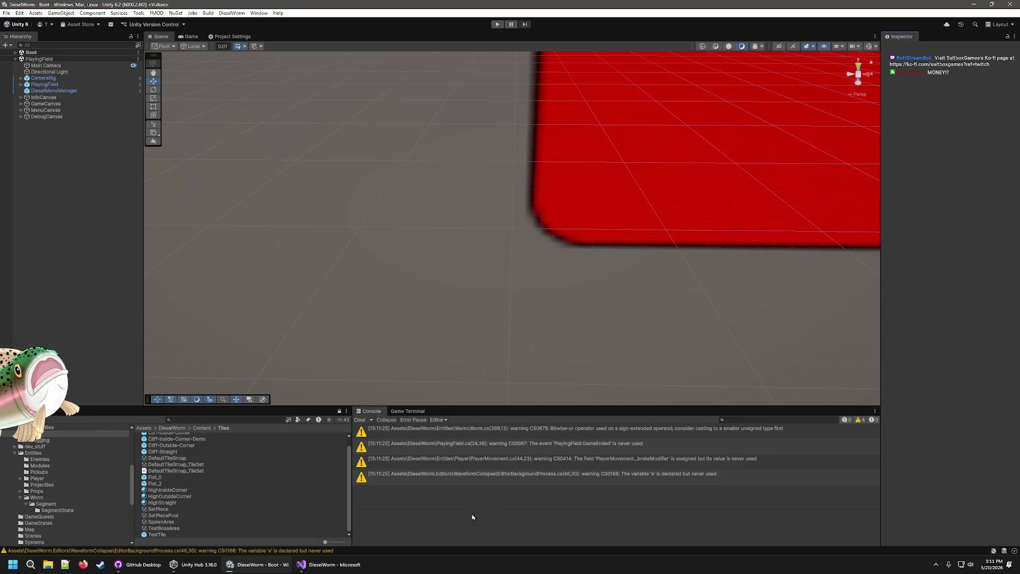
- Run and pause the game, then check the CrudePickup, ScrapPickup and Projectile Found type logs
left_click(498, 25)
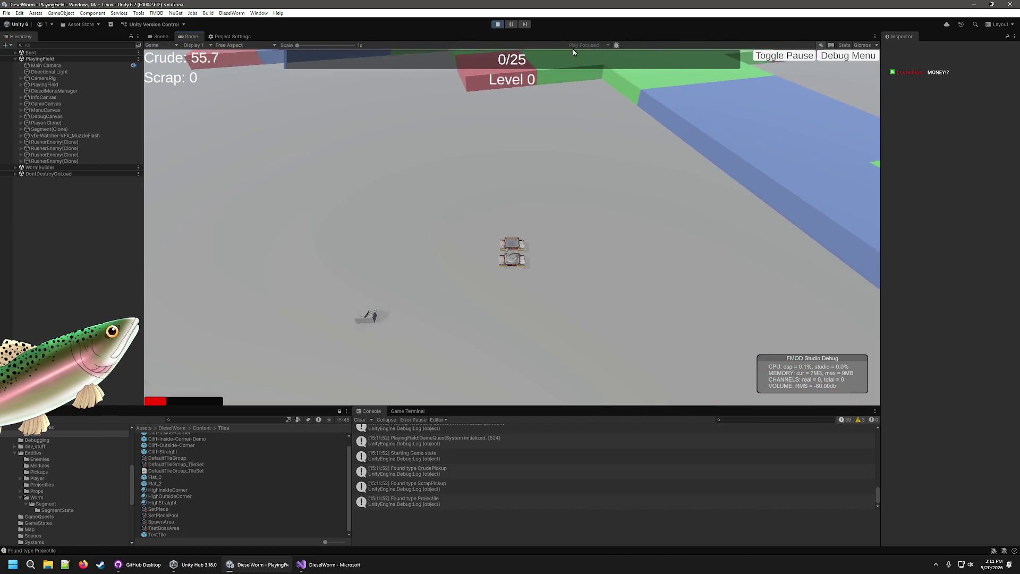
left_click(511, 23)
left_click(434, 470)
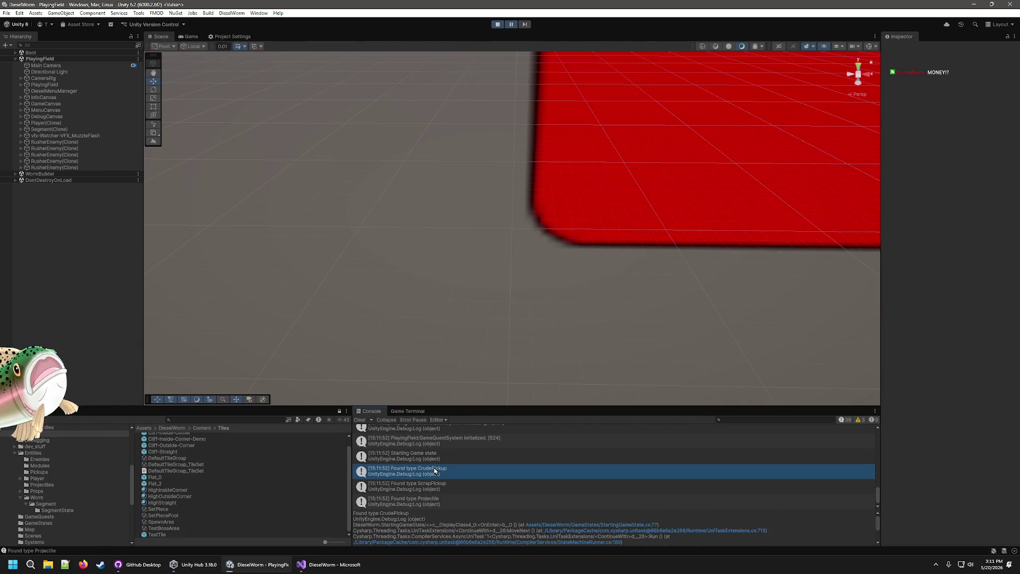
left_click(433, 485)
left_click(442, 504)
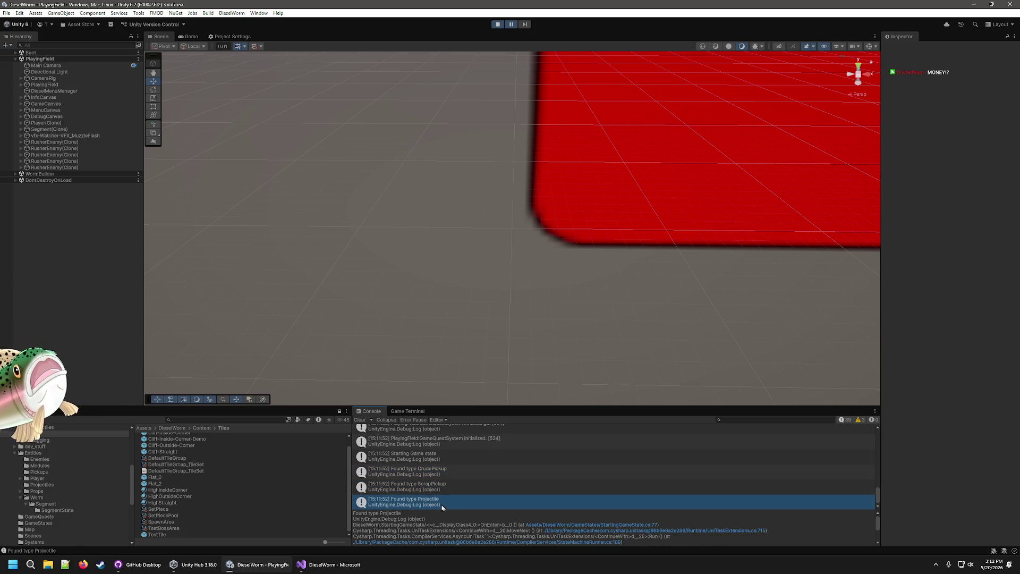
- Recheck the three Found type log entries and open the Projectile entry's source in Visual Studio
left_click(439, 474)
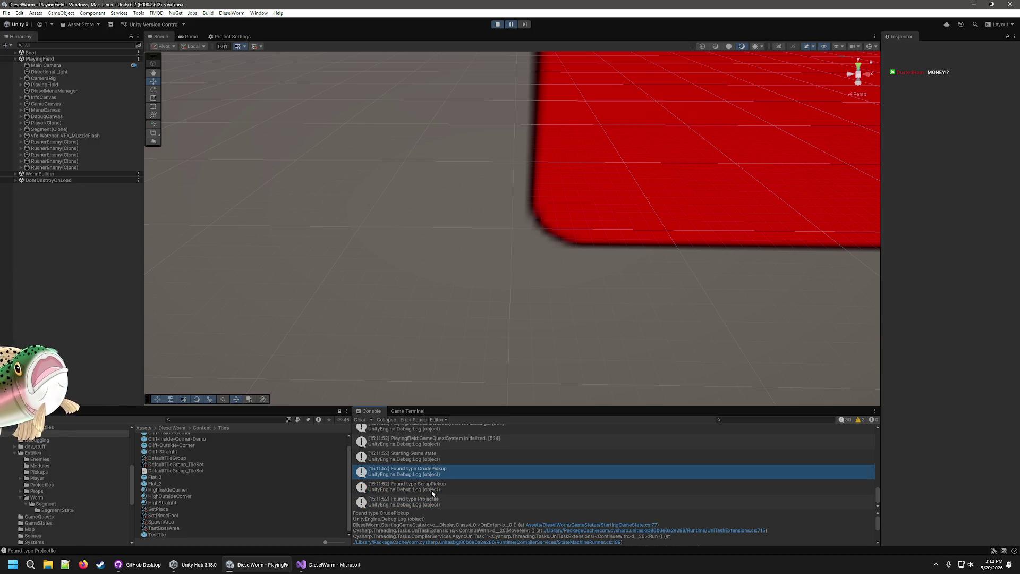
left_click(431, 486)
left_click(425, 504)
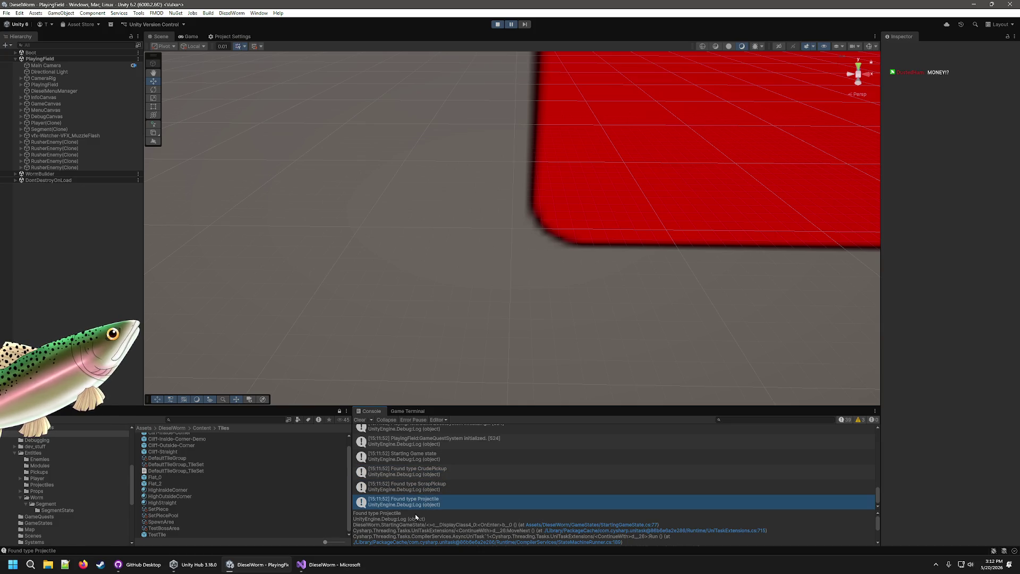
double_click(397, 503)
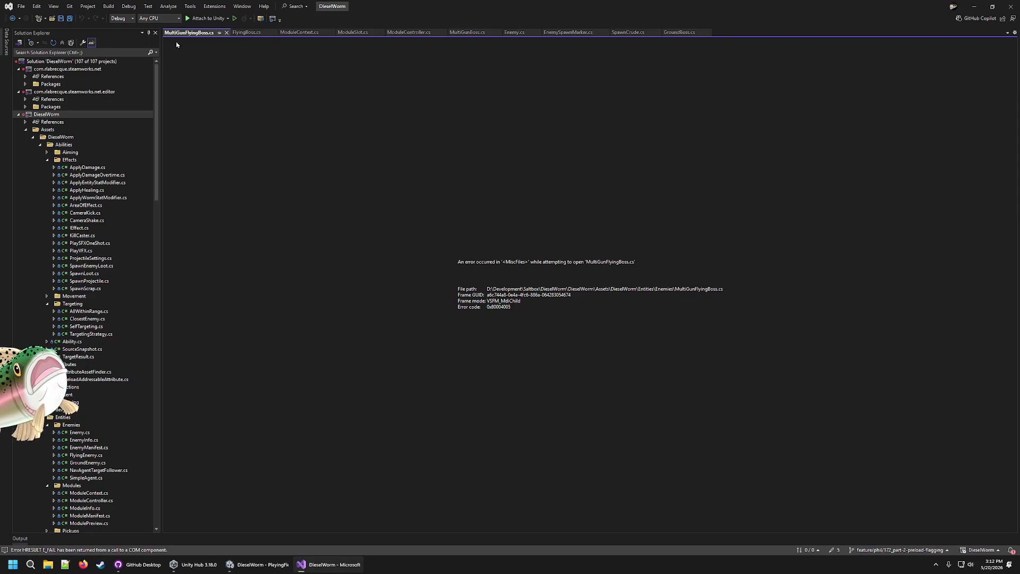
- Close the failed MultiGunFlyingBoss.cs and FlyingBoss.cs tabs, then close all remaining tabs
left_click(226, 33)
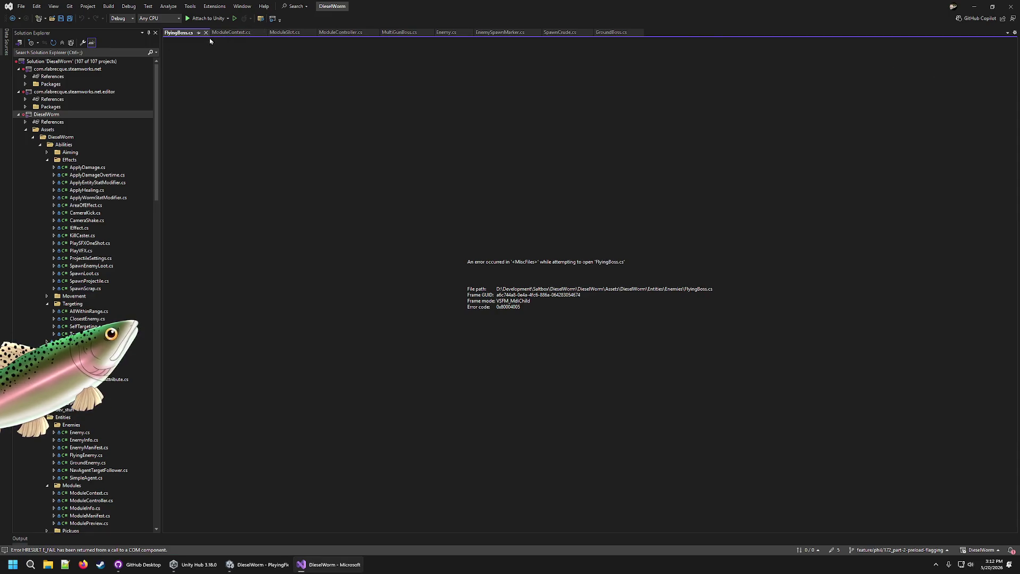
left_click(209, 33)
right_click(184, 36)
left_click(234, 56)
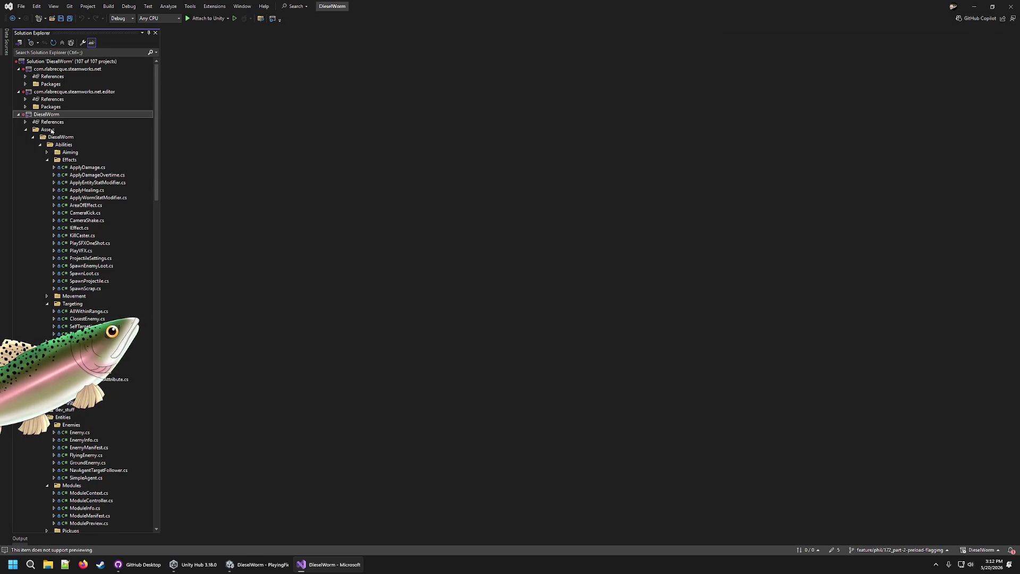
- Open AttributeAssetFinder.cs and PreloadAddressableAttribute.cs and examine the attribute's class declaration
double_click(87, 371)
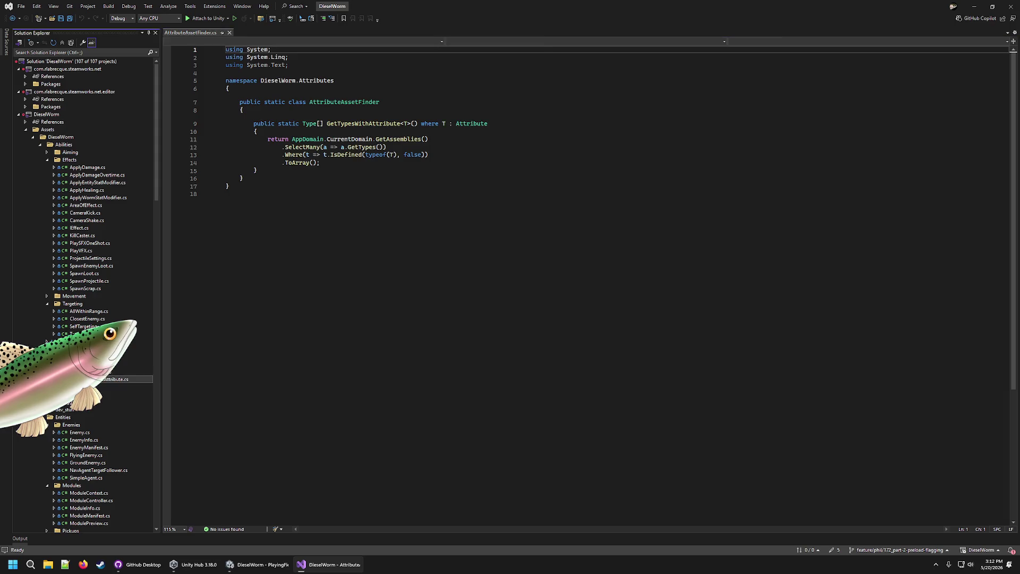
double_click(96, 378)
double_click(330, 95)
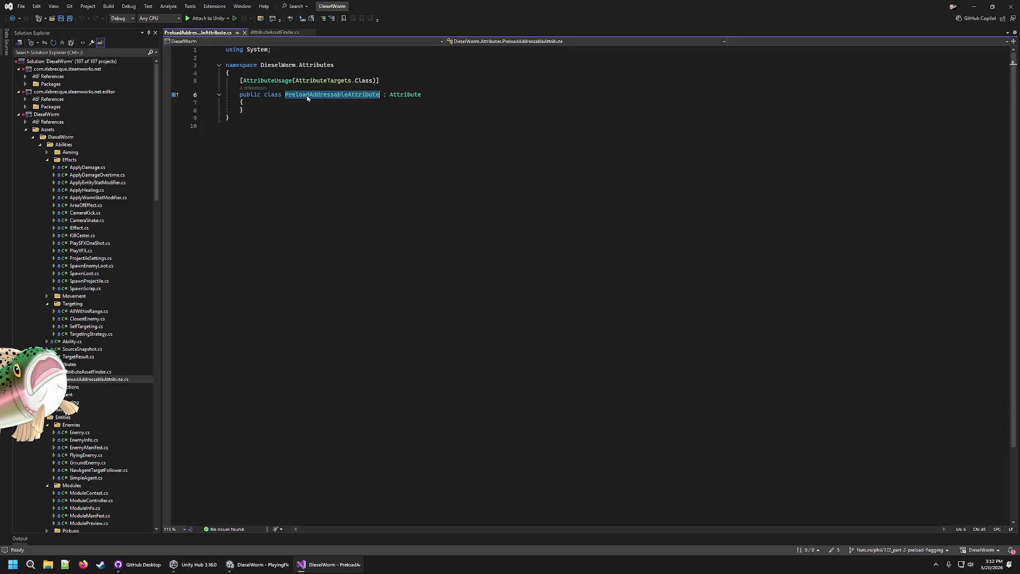
left_click(442, 90)
double_click(436, 90)
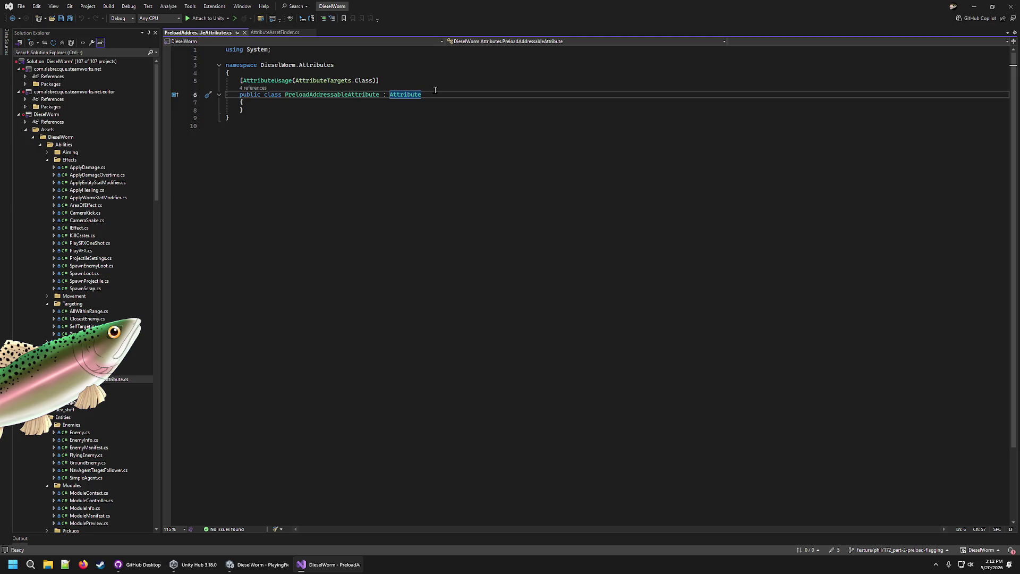
left_click(306, 95)
double_click(306, 95)
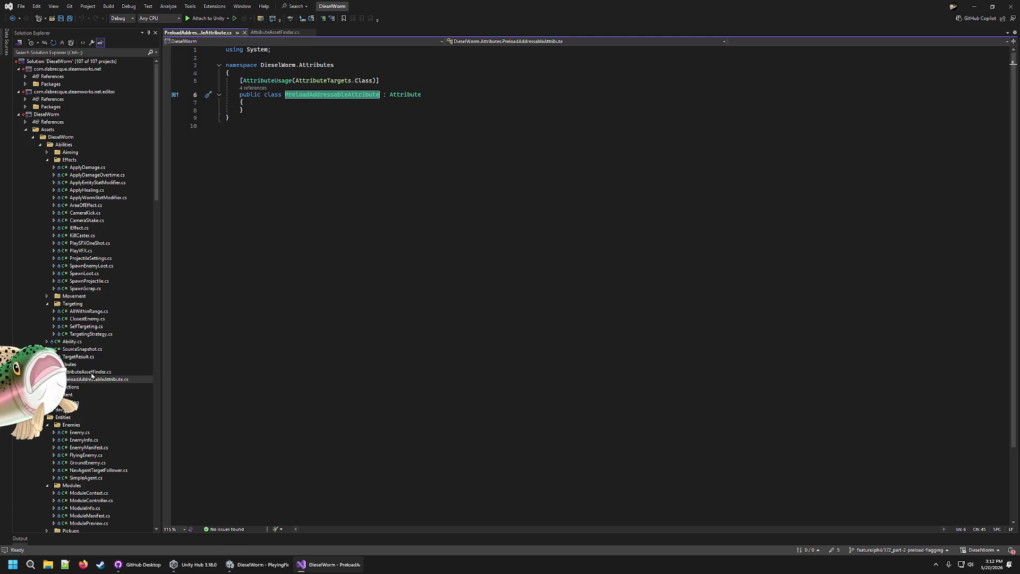
- Compare AttributeAssetFinder.cs with the PreloadAddressableAttribute declaration lines
left_click(128, 363)
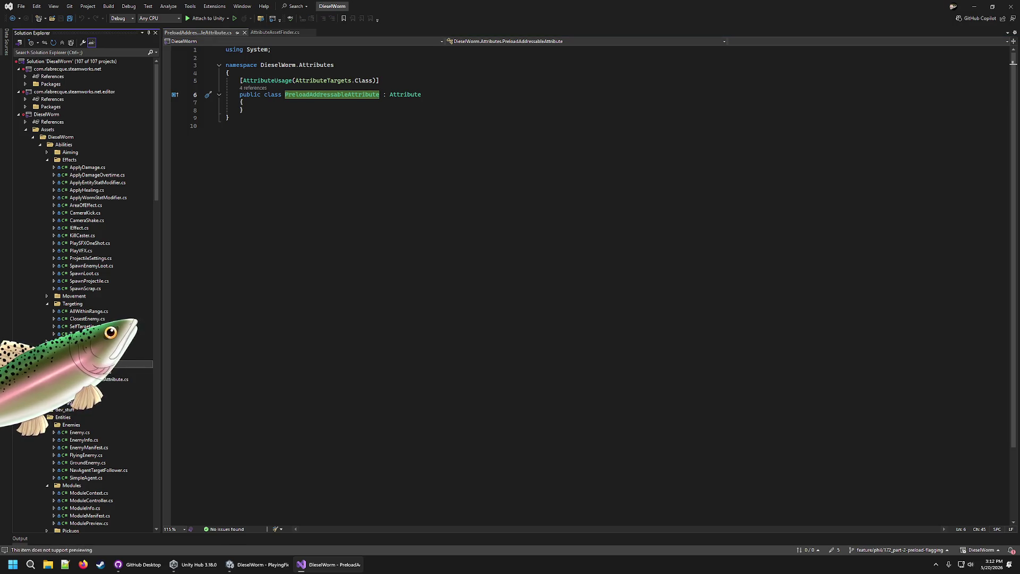
left_click(127, 372)
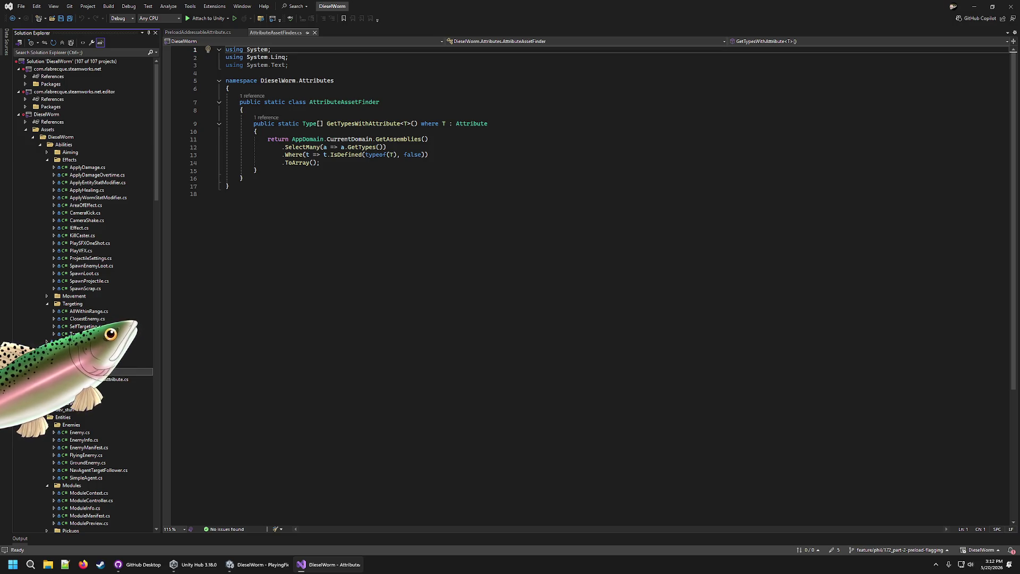
left_click(113, 382)
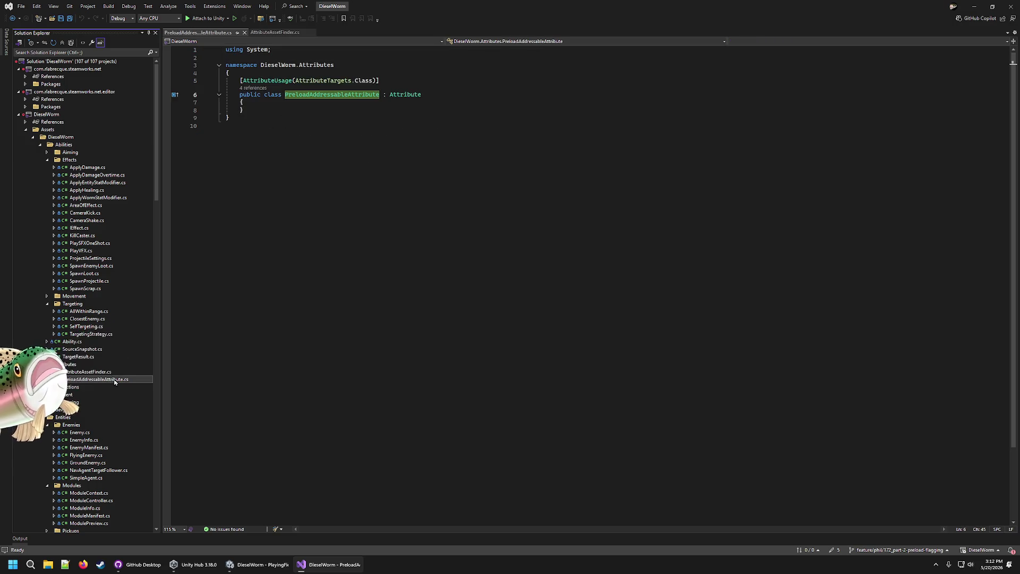
left_click_drag(381, 78, 249, 106)
left_click(316, 213)
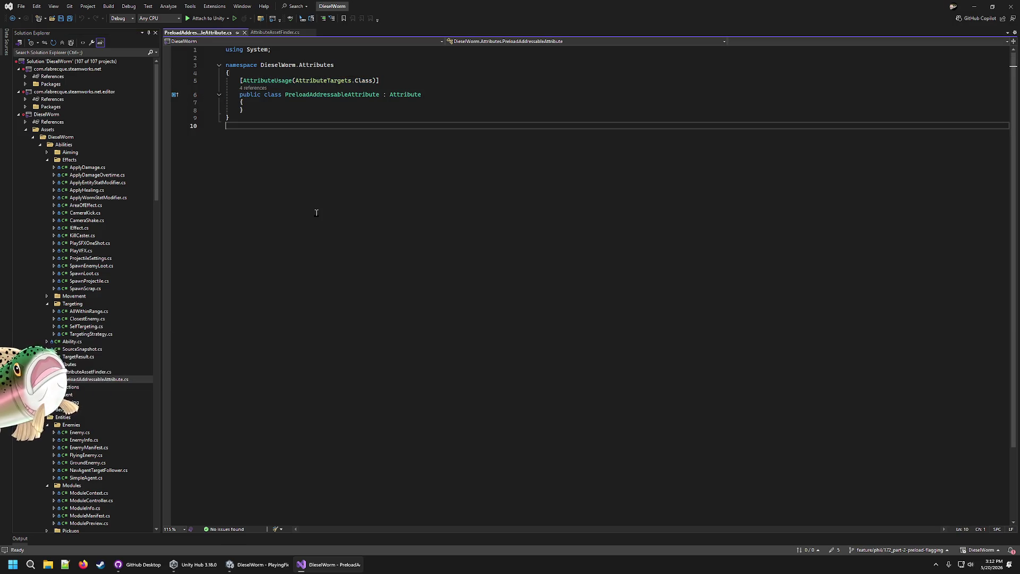
scroll(113, 445, "down", 8)
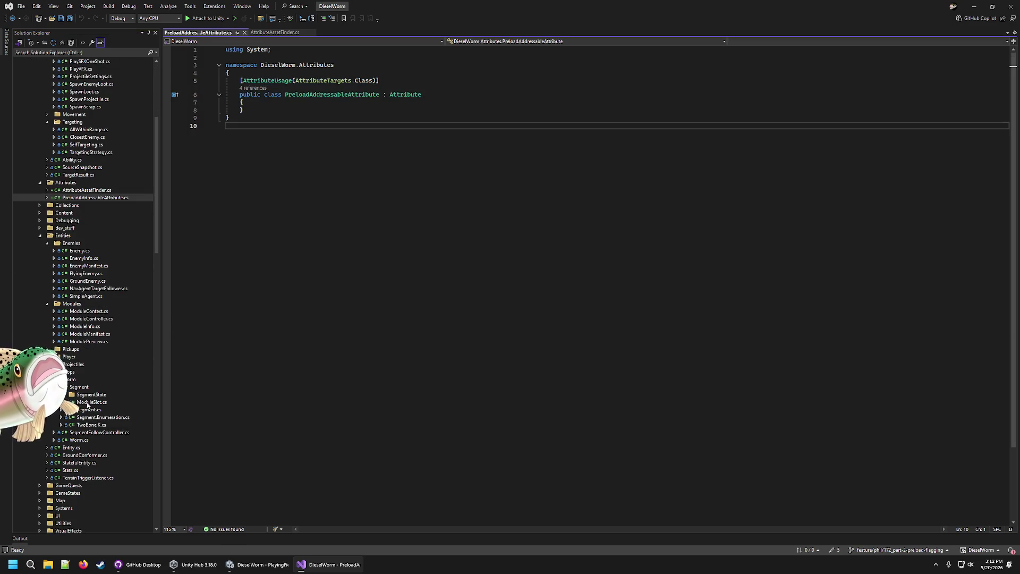
- Preview Projectile.cs and highlight its PreloadAddressable attribute tag
key("ctrl+alt+l")
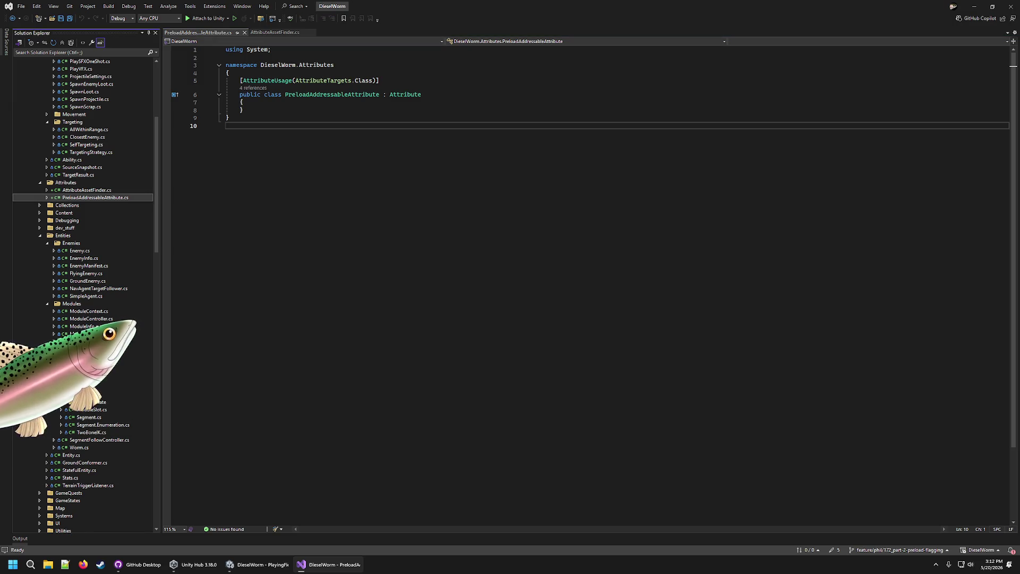
left_click(83, 372)
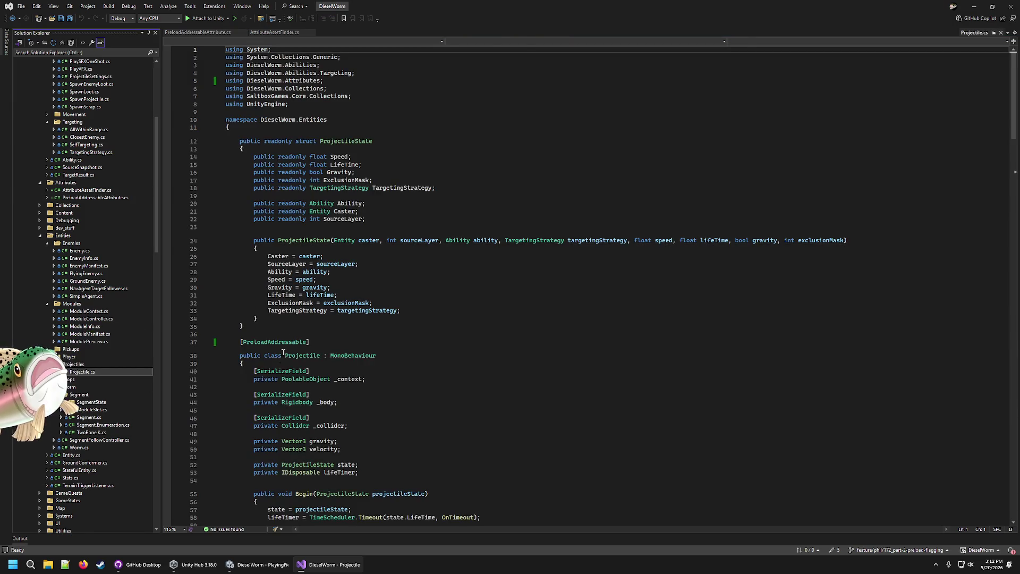
left_click_drag(309, 342, 242, 342)
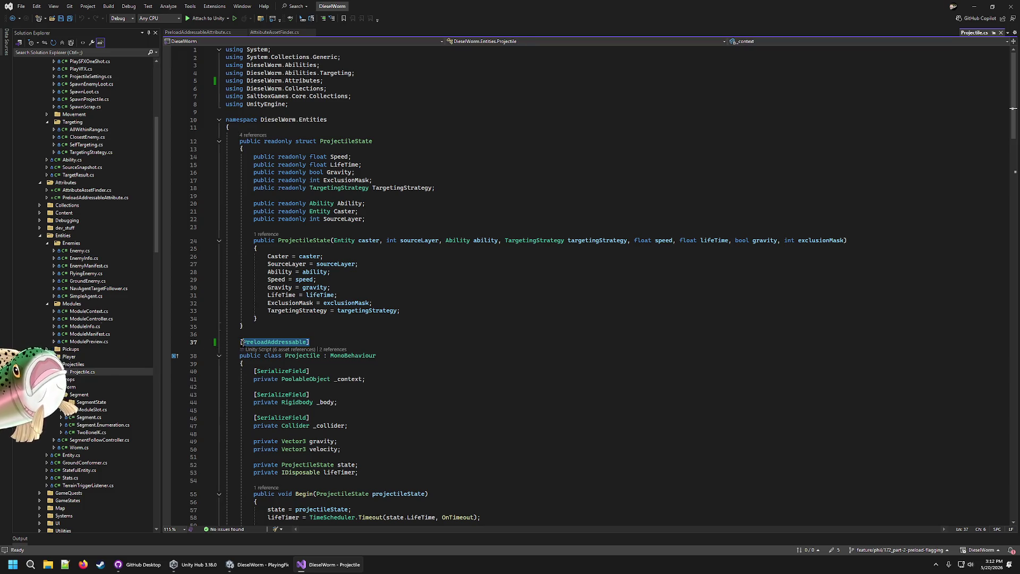
- Keep PreloadAddressableAttribute.cs open as a permanent tab and review its class name
double_click(107, 199)
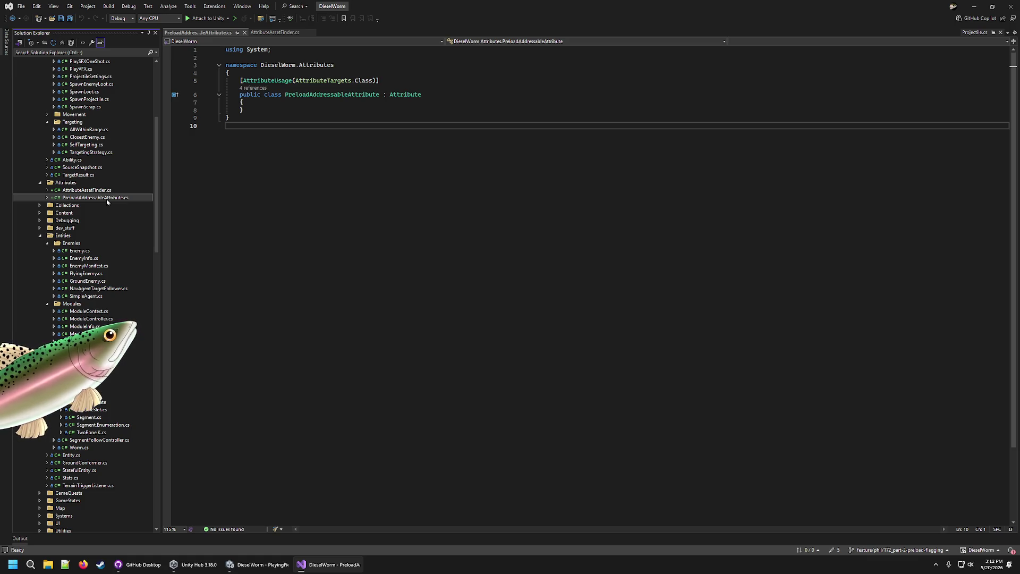
left_click(352, 95)
left_click(338, 94)
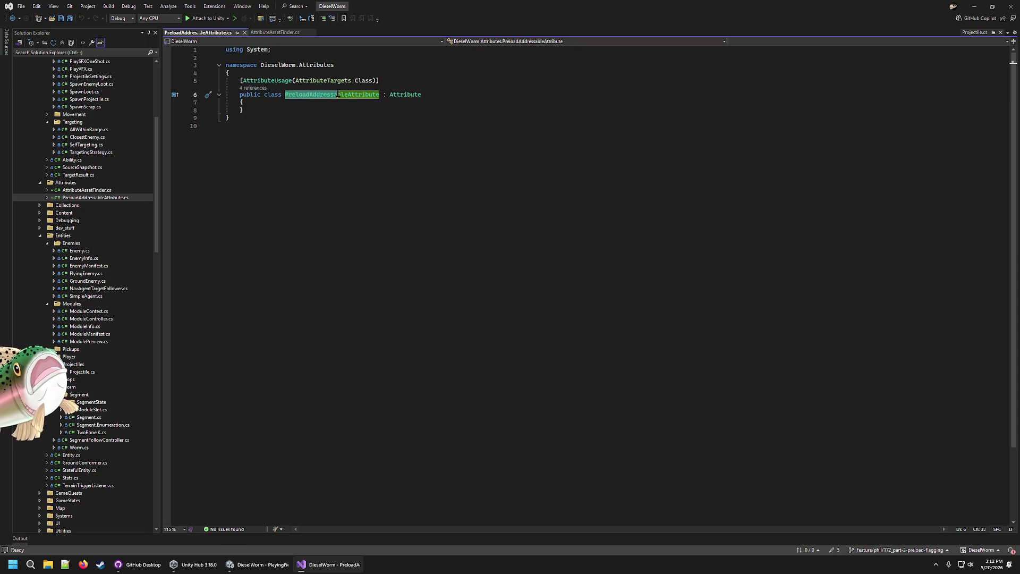
left_click(366, 94)
left_click(344, 130)
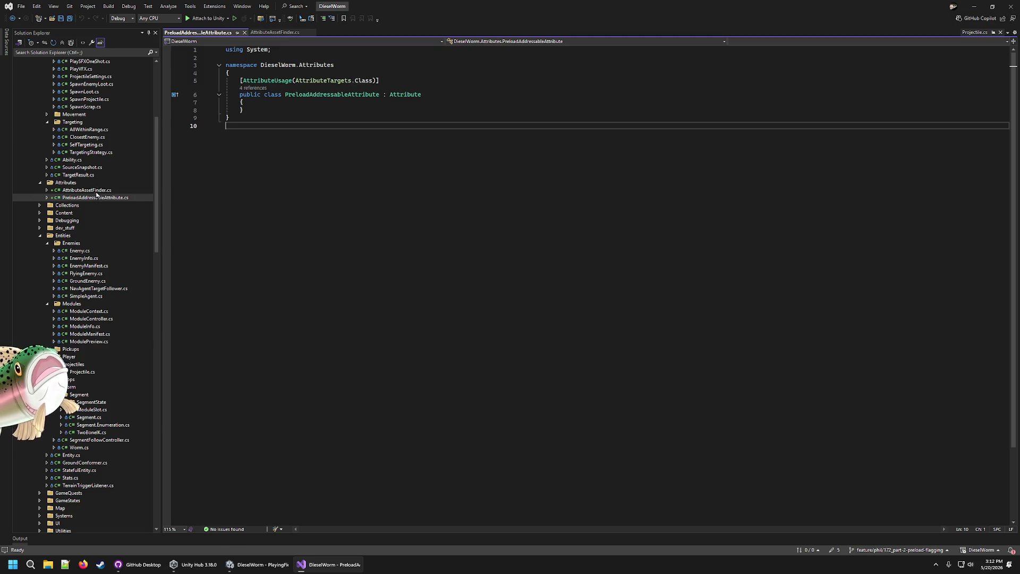
- Open AttributeAssetFinder.cs and look at its GetAssemblies call
double_click(96, 191)
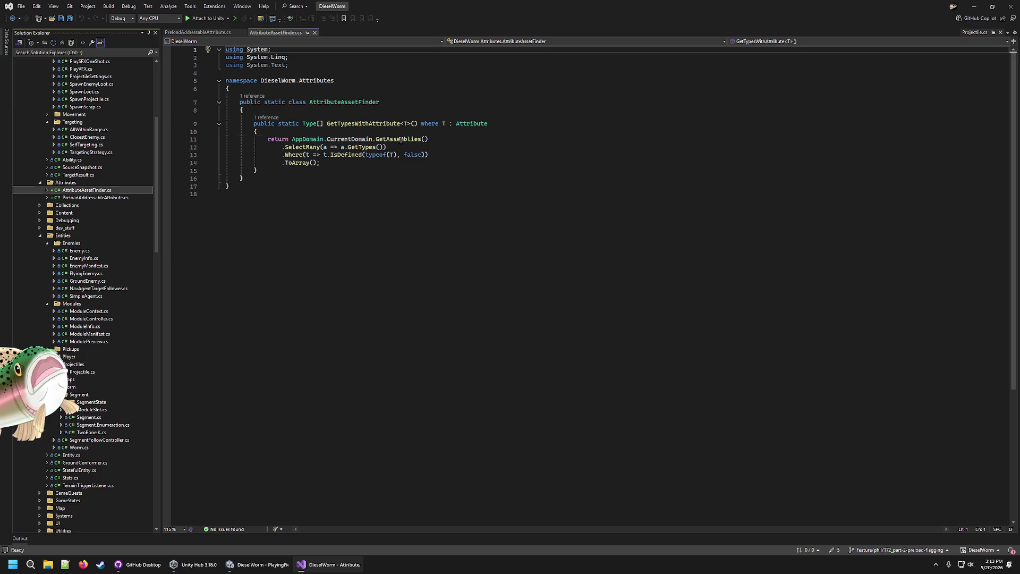
left_click(402, 139)
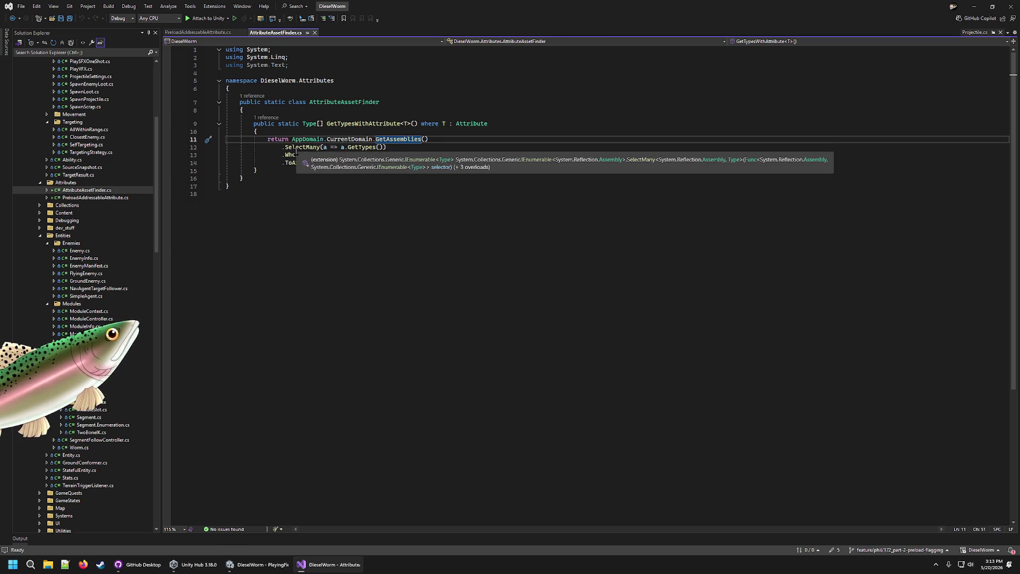
scroll(109, 201, "up", 5)
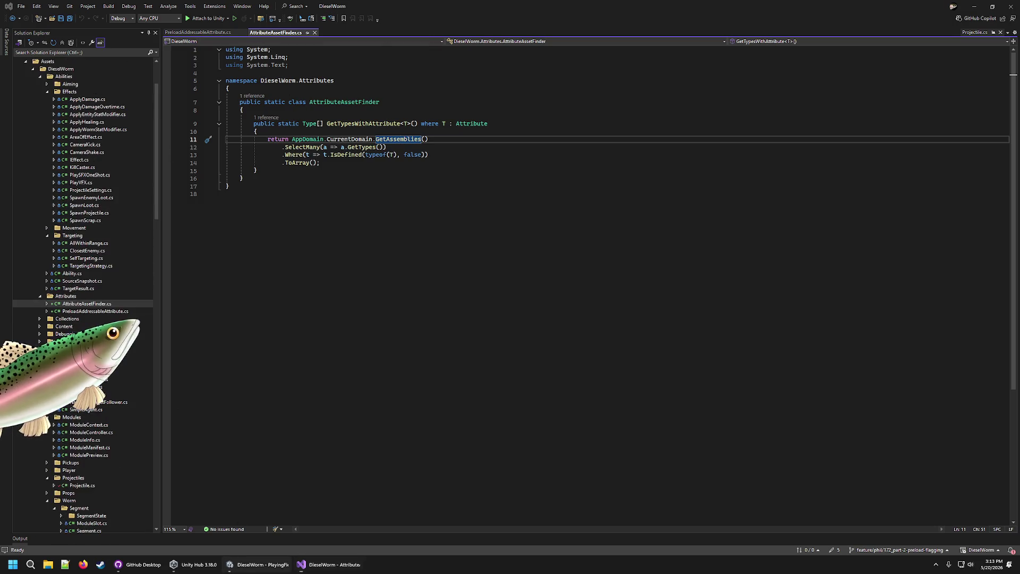
- Check the Found type CrudePickup log in Unity, then return to AttributeAssetFinder.cs
left_click(243, 565)
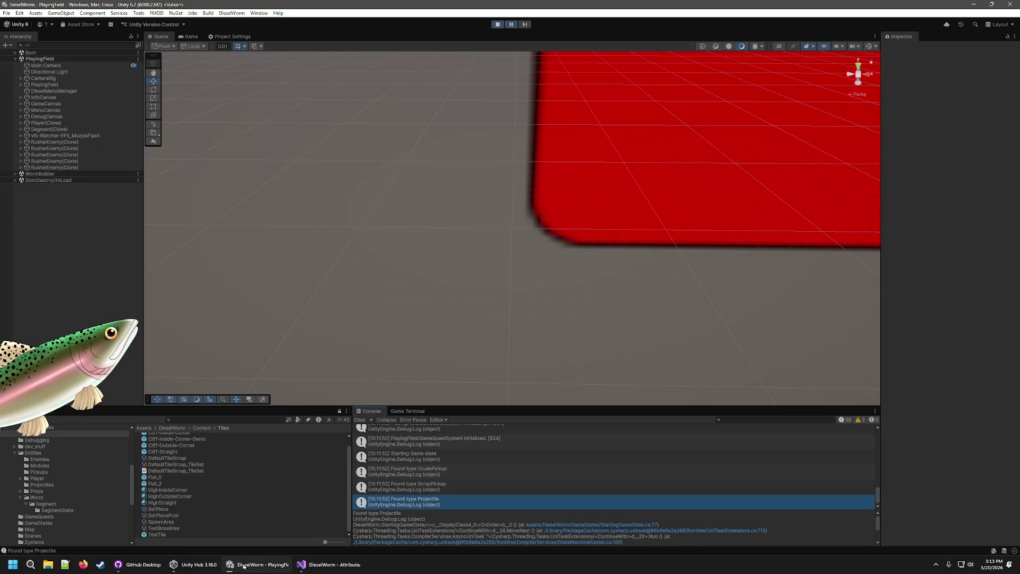
left_click(446, 472)
left_click(322, 564)
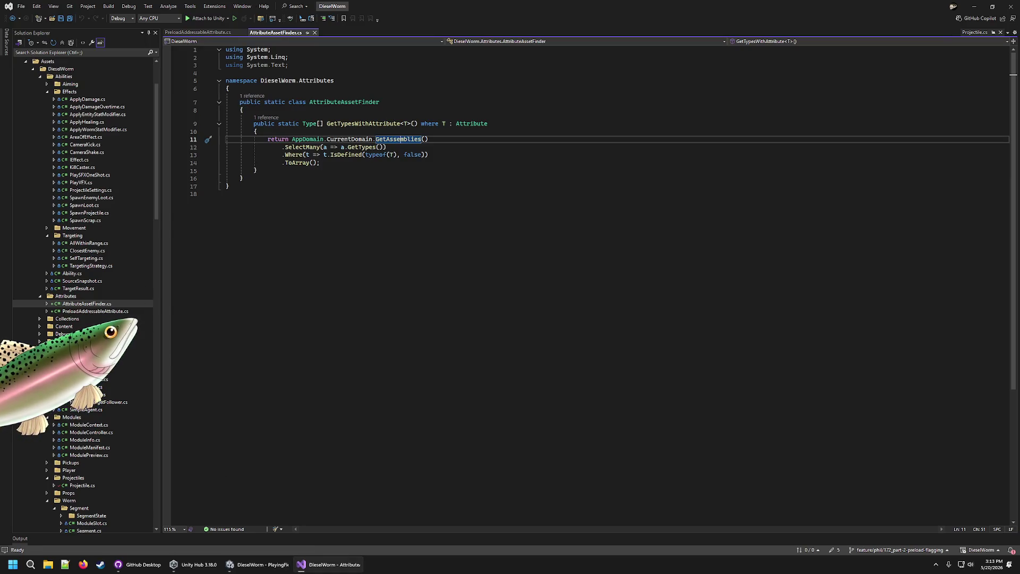
scroll(76, 180, "down", 7)
scroll(51, 308, "up", 6)
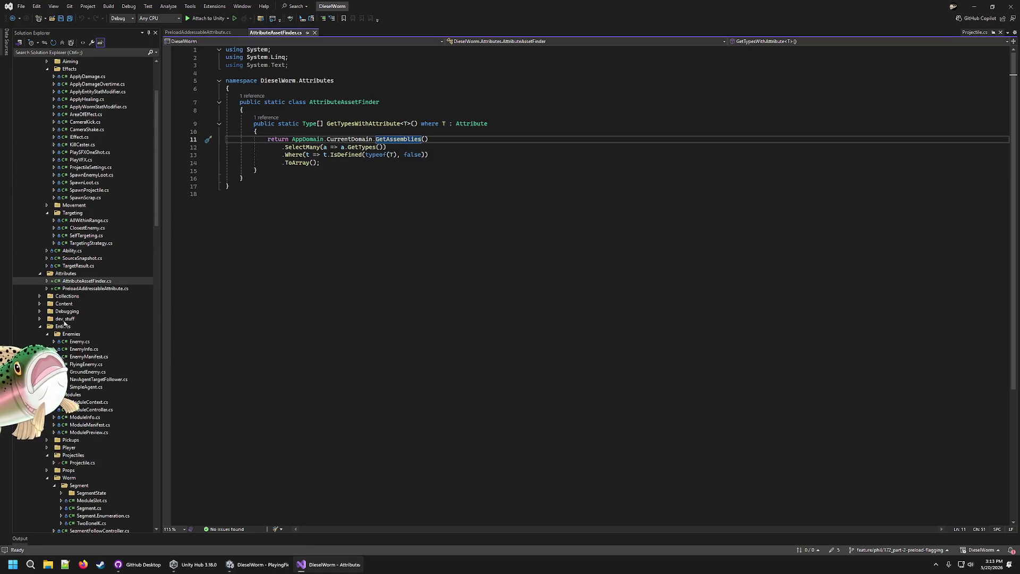
- Expand the Pickups folder in Solution Explorer and open CrudePickup.cs
key("ctrl+alt+l")
left_click(40, 304)
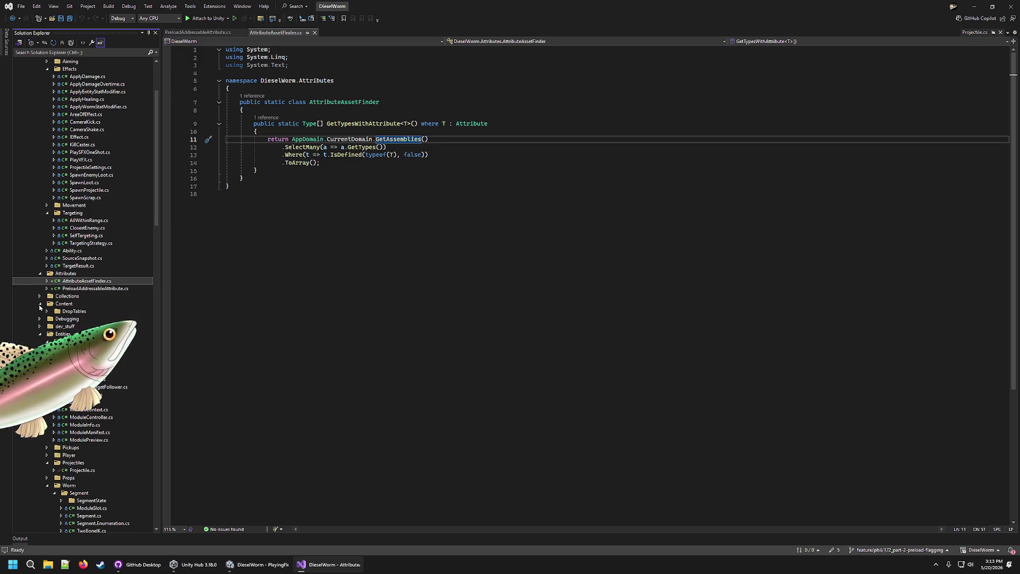
left_click(40, 303)
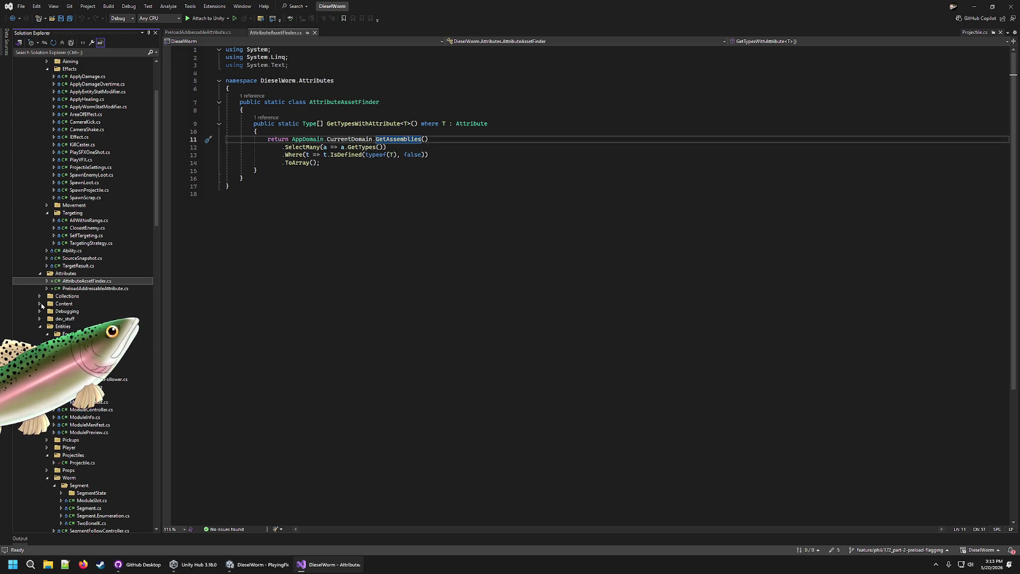
scroll(41, 306, "down", 6)
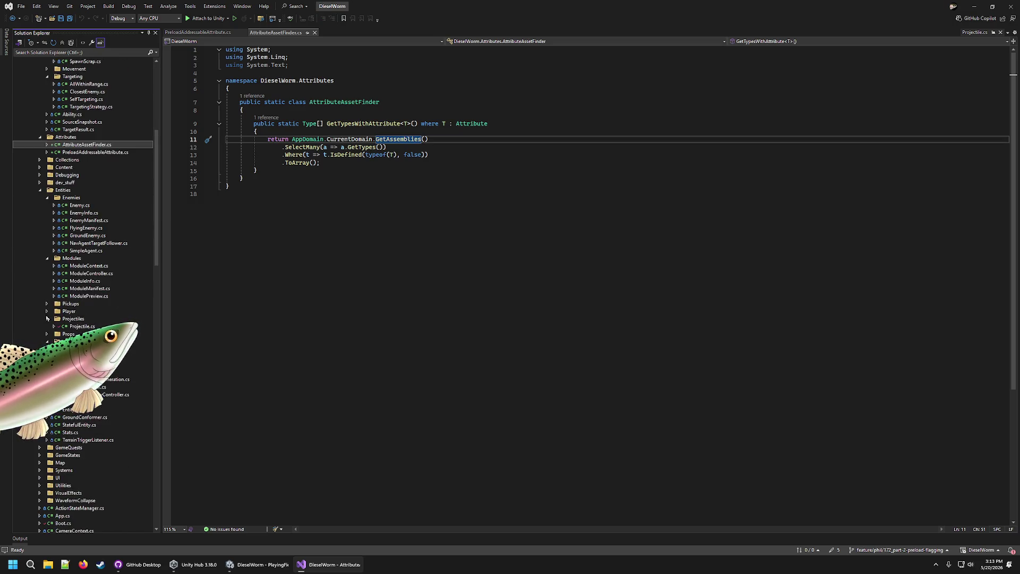
left_click(47, 303)
left_click(86, 311)
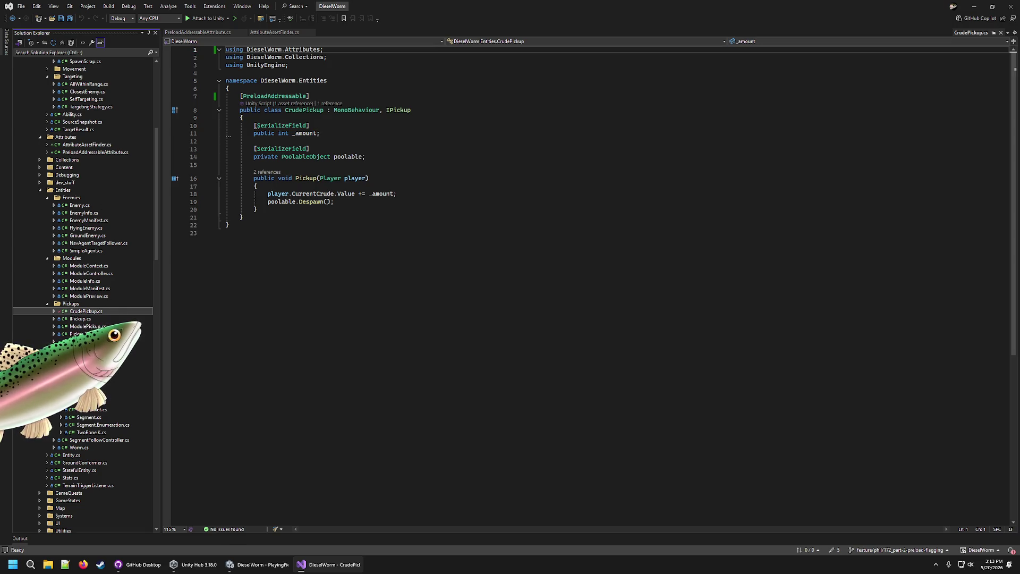
- Open ScrapPickup.cs and compare it with Unity's Found type ScrapPickup log
left_click(80, 341)
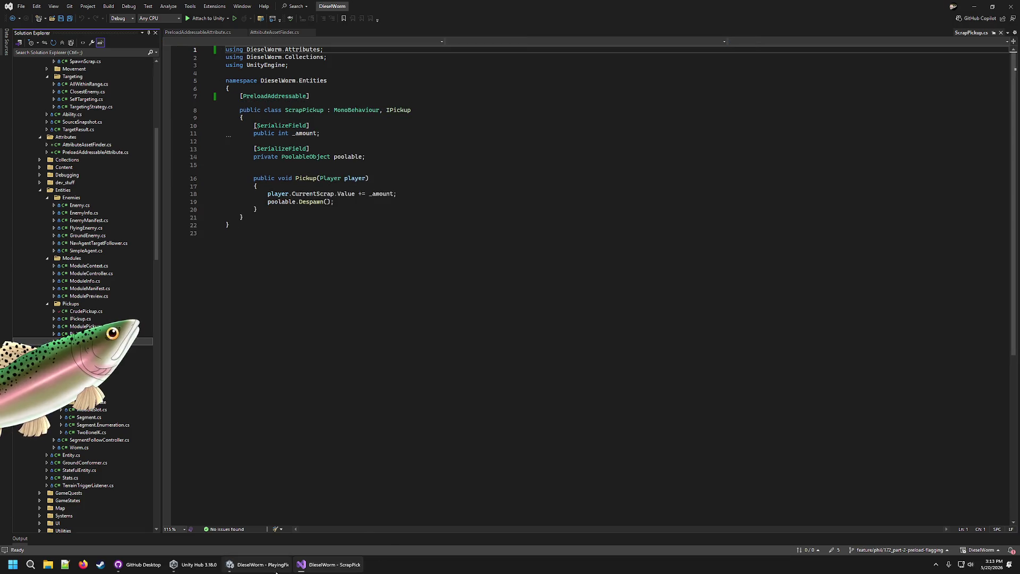
left_click(276, 572)
left_click(424, 484)
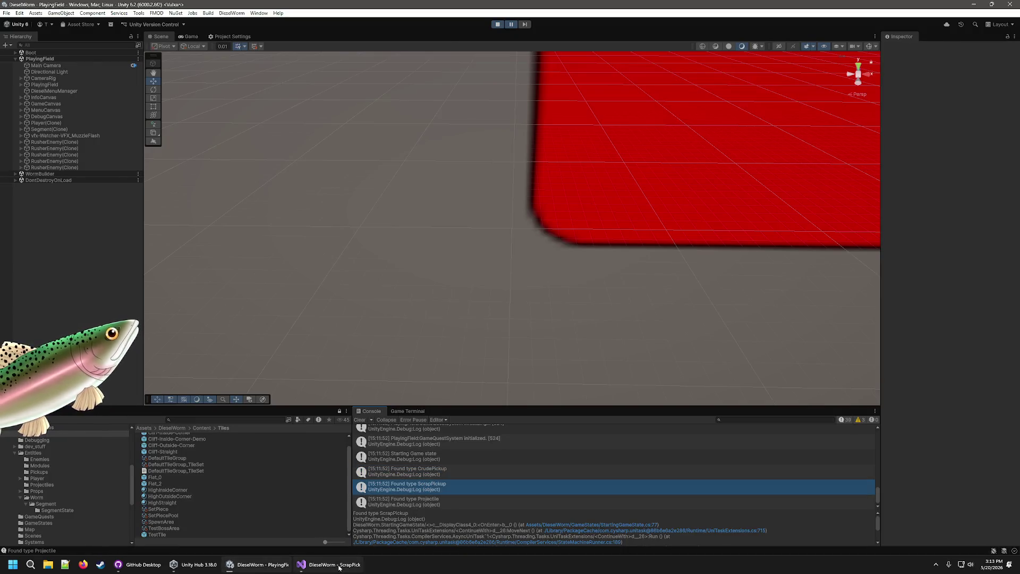
left_click(338, 567)
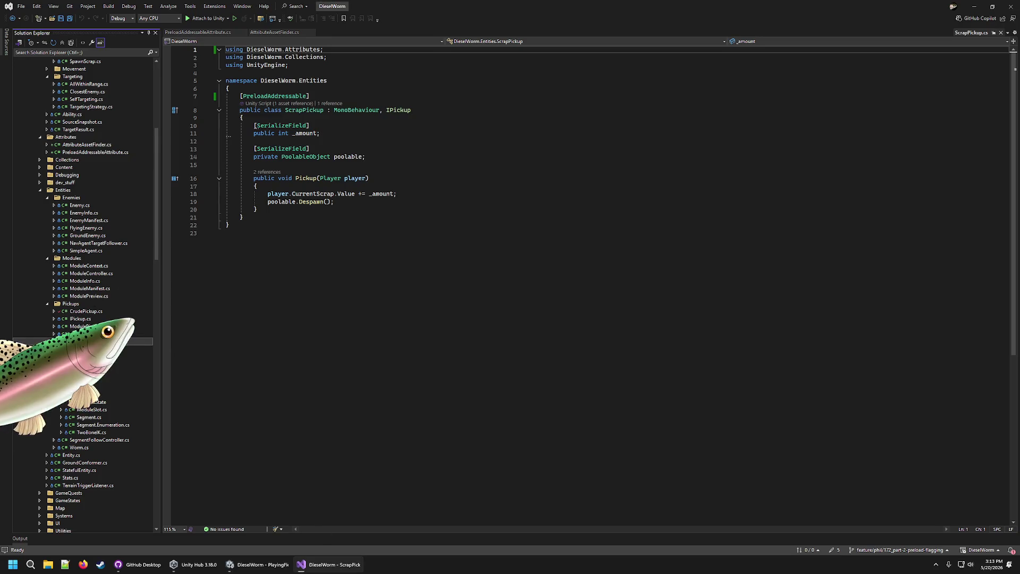
- Open Projectile.cs and highlight the [PreloadAddressable] attribute on line 37
left_click(91, 372)
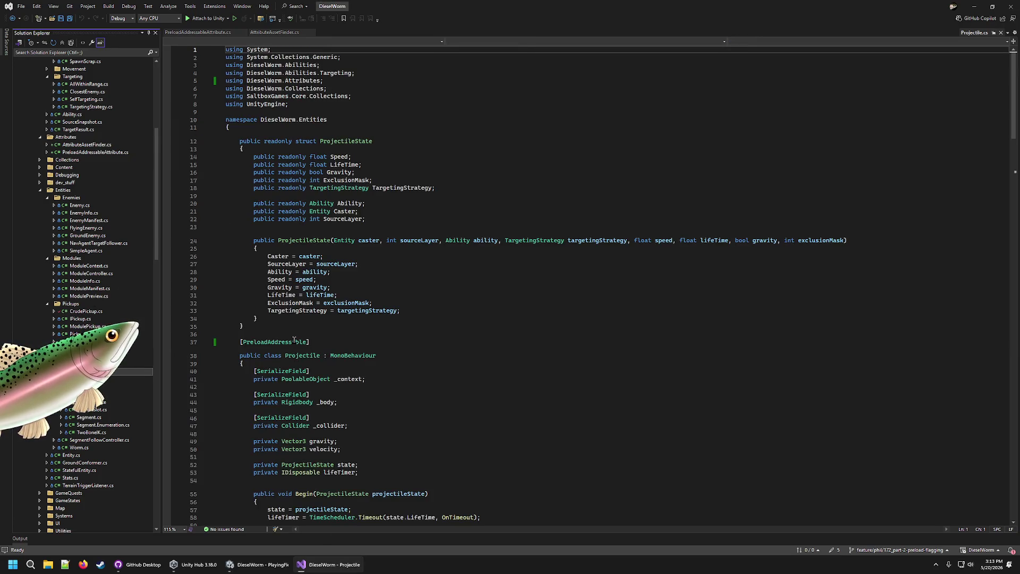
left_click(227, 342)
left_click_drag(227, 343, 310, 343)
left_click(244, 333)
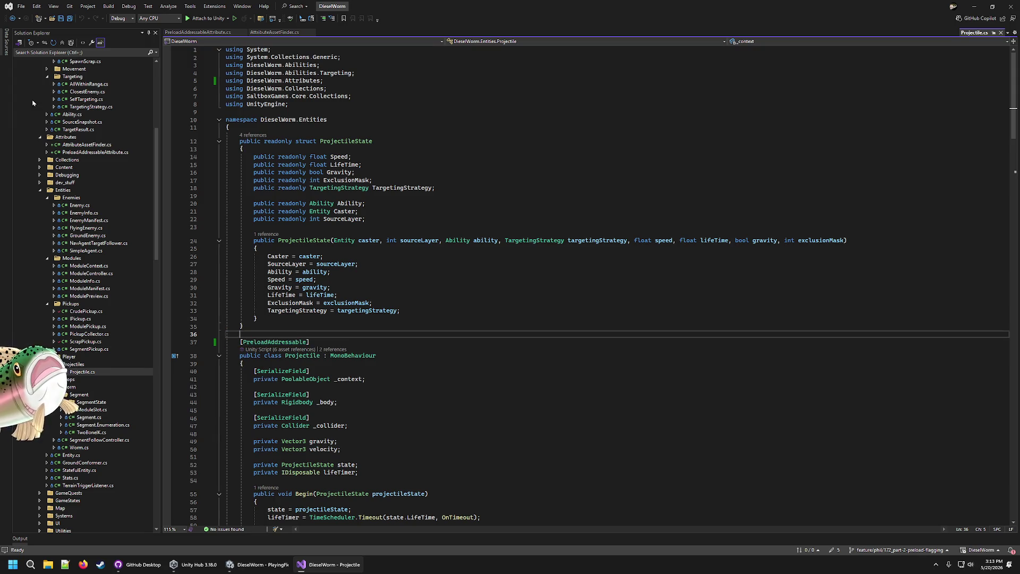
- Return to AttributeAssetFinder.cs after GetTypesWithAttribute and open Firefox's history library
left_click(127, 145)
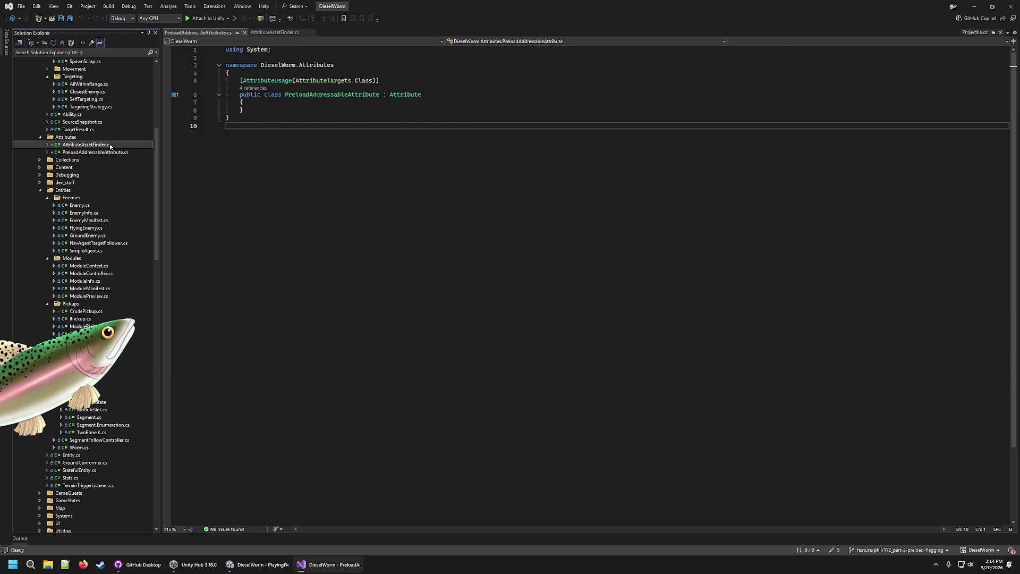
left_click(265, 170)
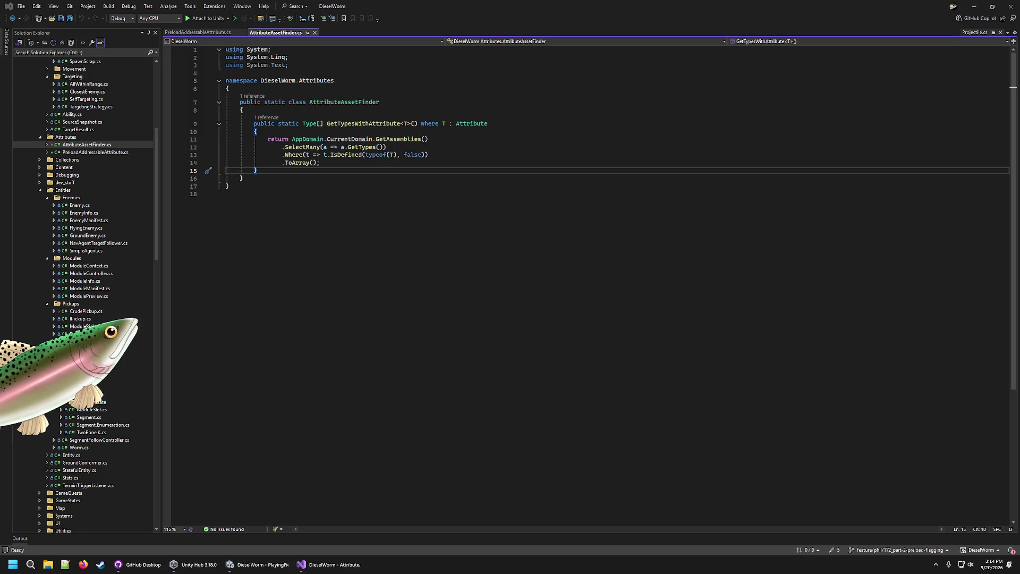
key("ctrl+shift+h")
key("ctrl+w")
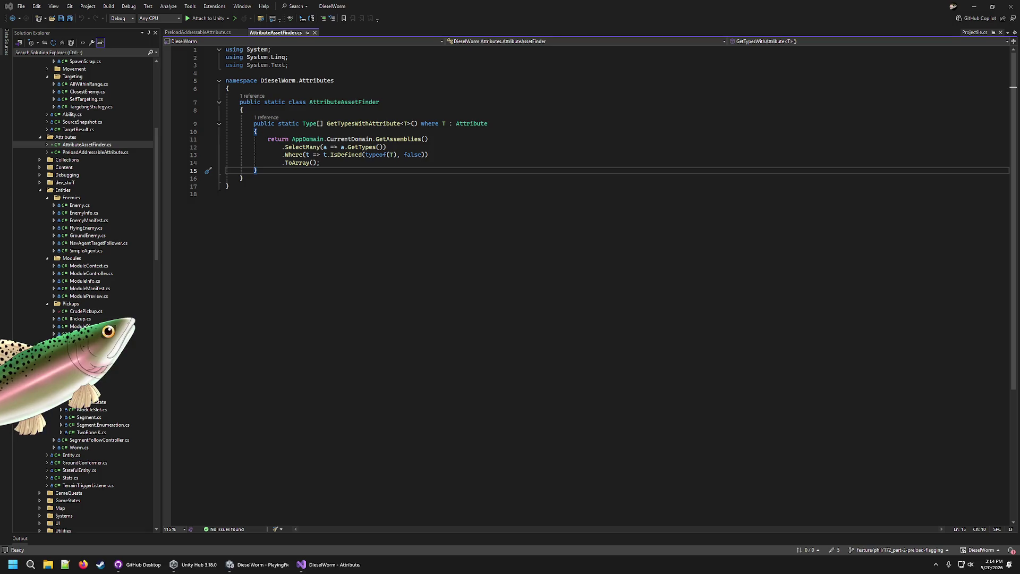
key("ctrl+shift+h")
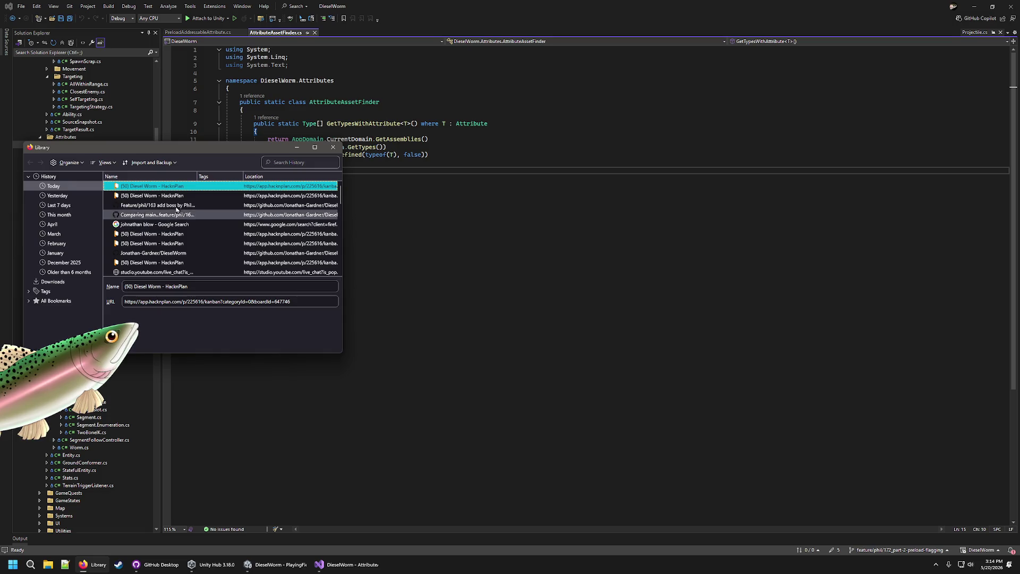
key("ctrl+w")
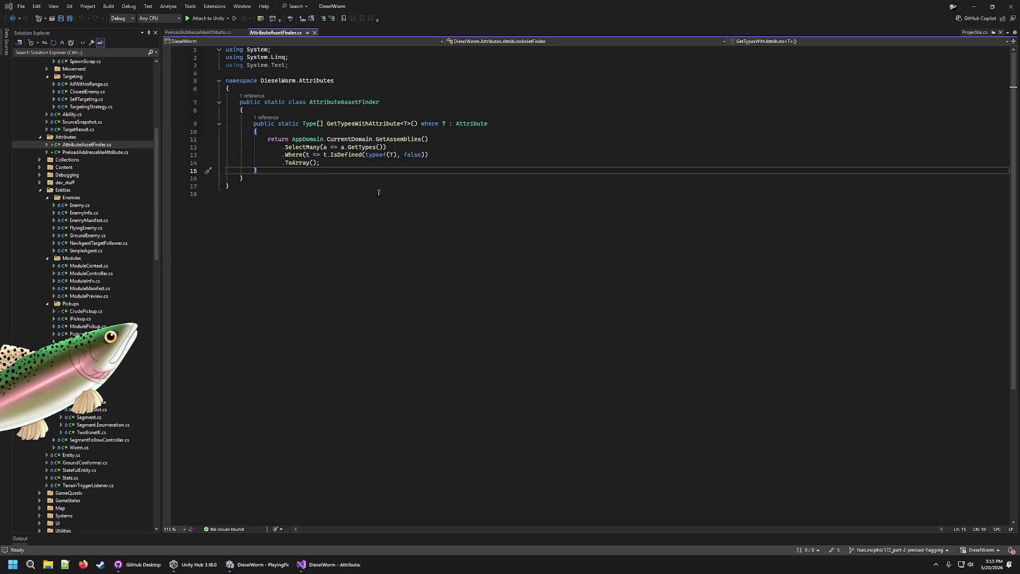
- Add a public static List<T> FindAssetsWithAttribute<A, T>() method with an empty body
key("Return")
key("Return")
type("public static List<T>")
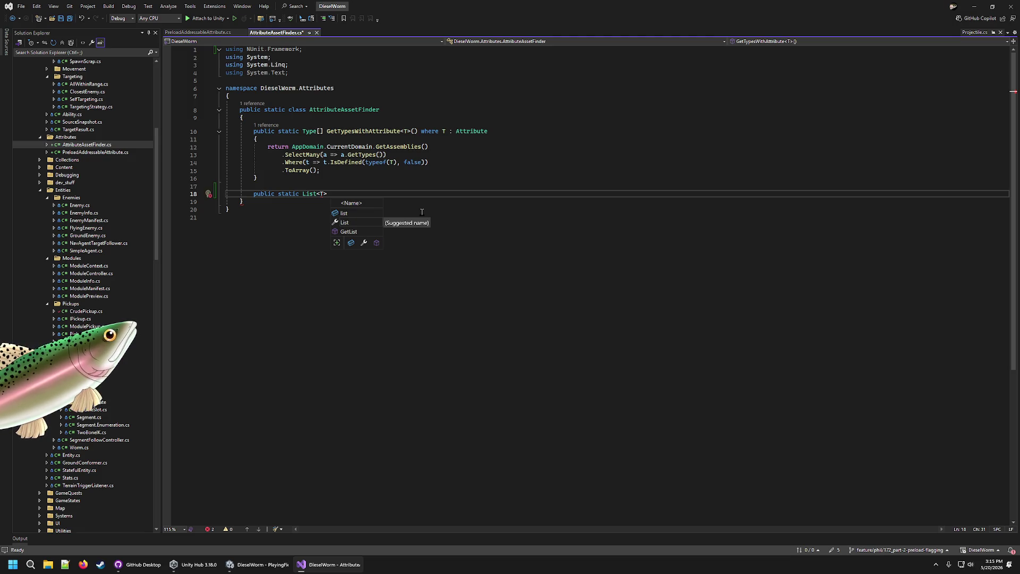
type(" FindAssetsWith")
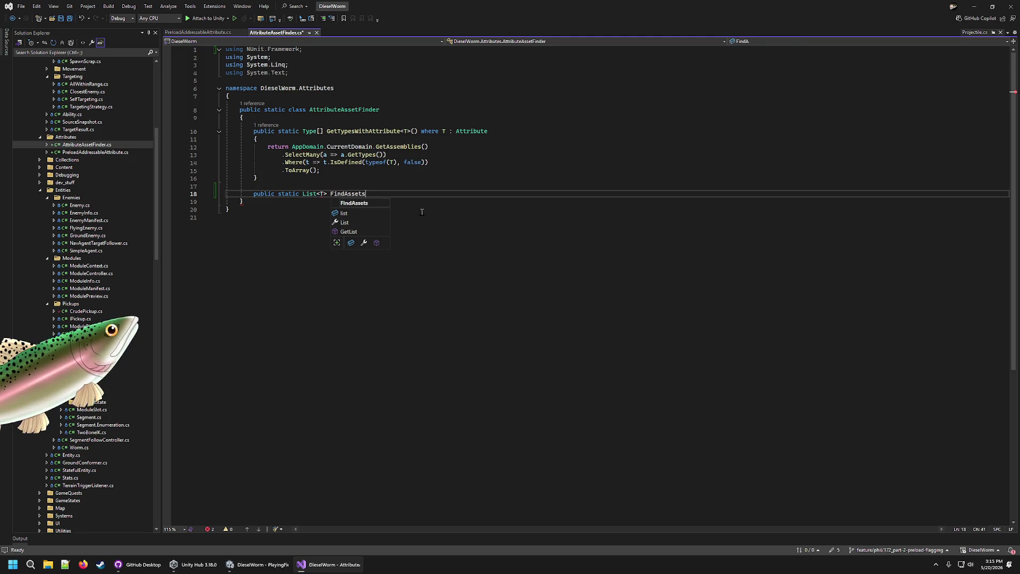
type("Attribute<")
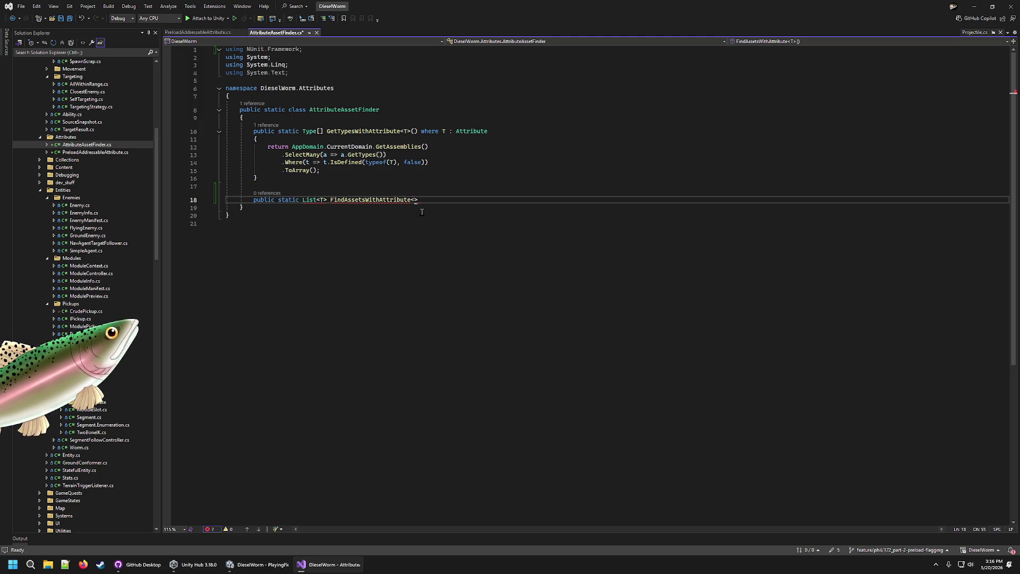
type("A, T>")
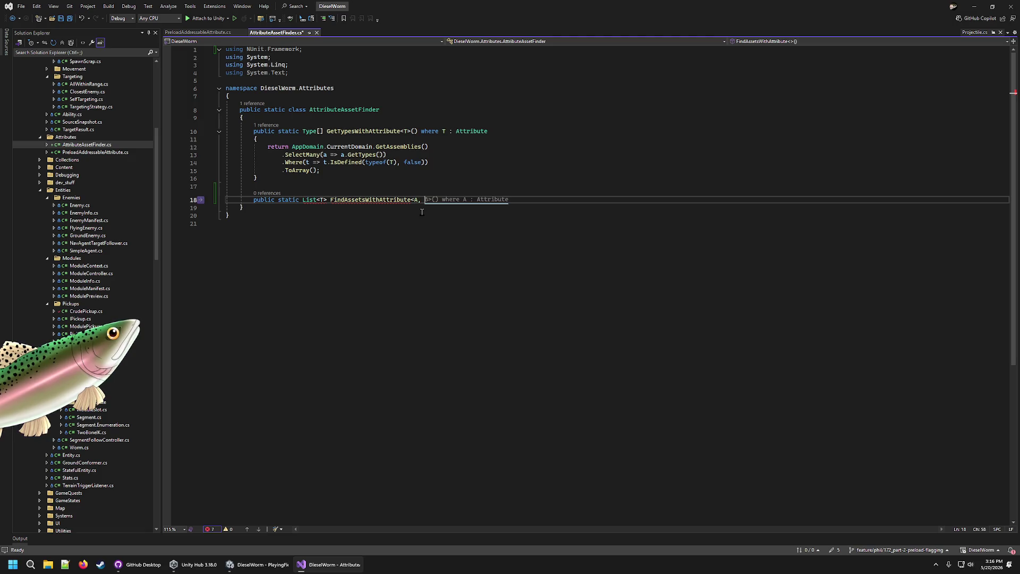
type("(")
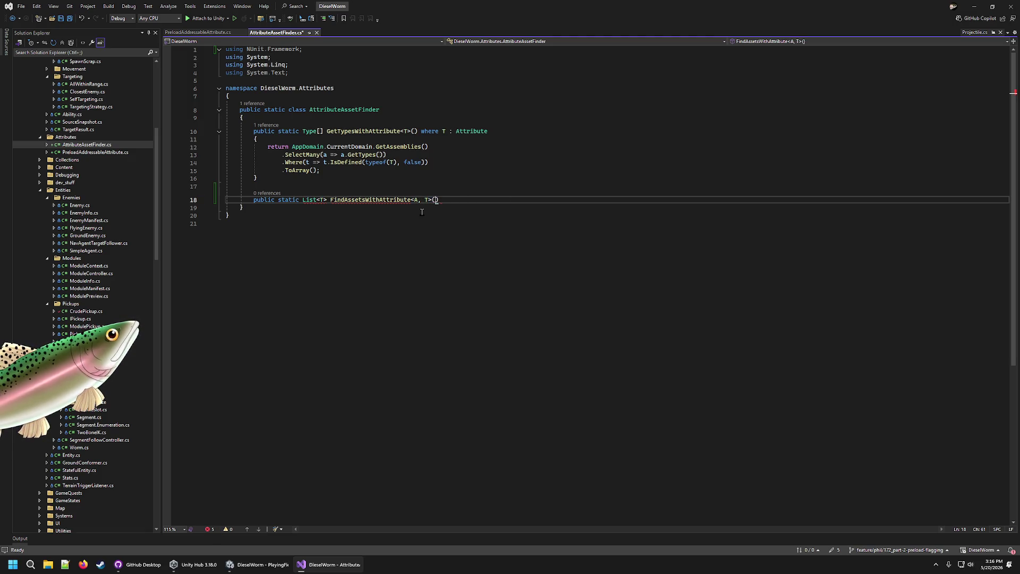
type(")")
key("Return")
type("{")
key("Return")
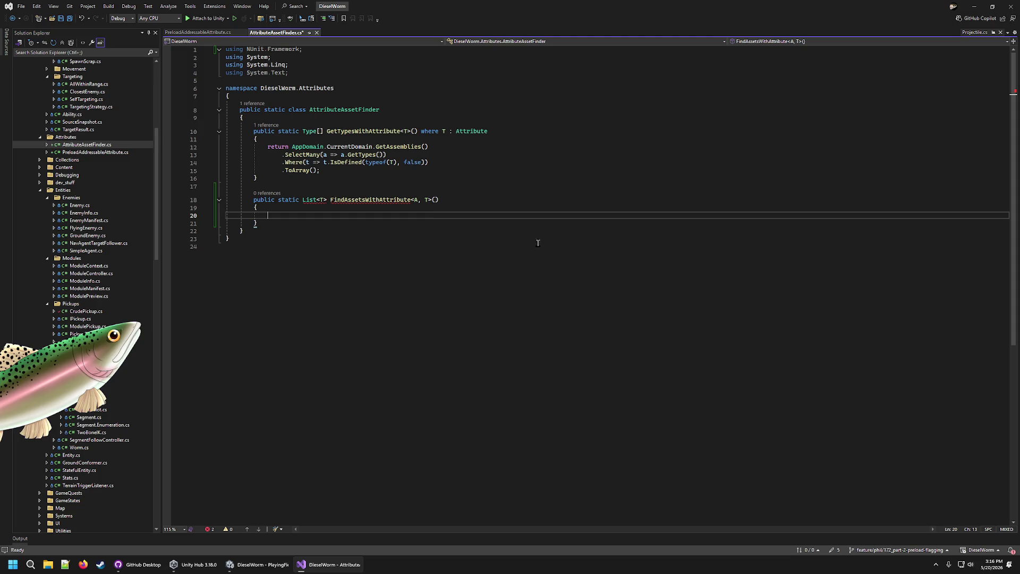
- Change the T type parameter to UnityEngine.Object and start retyping the return type
left_click(431, 199)
key("Left")
key("BackSpace")
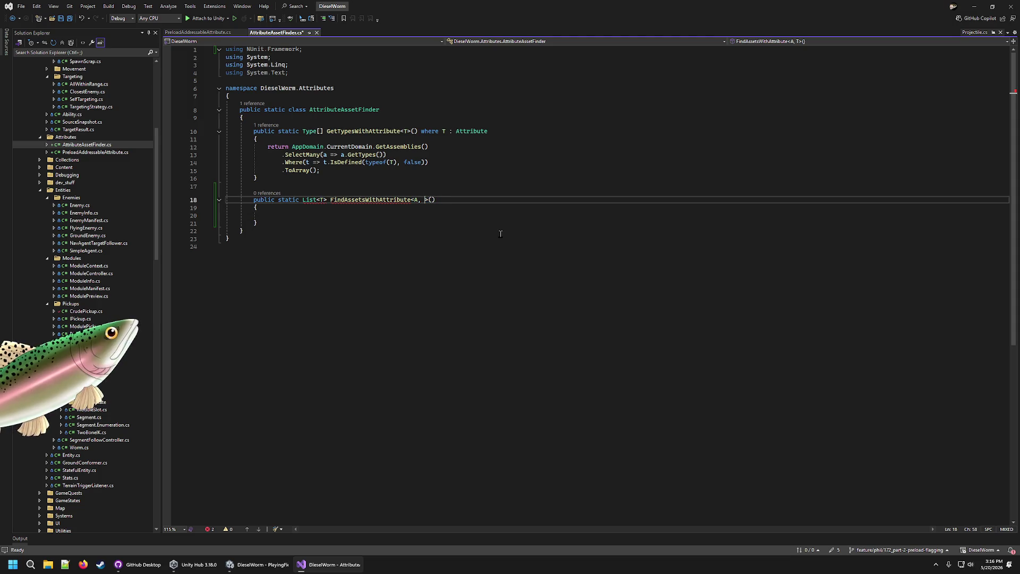
type("Unity")
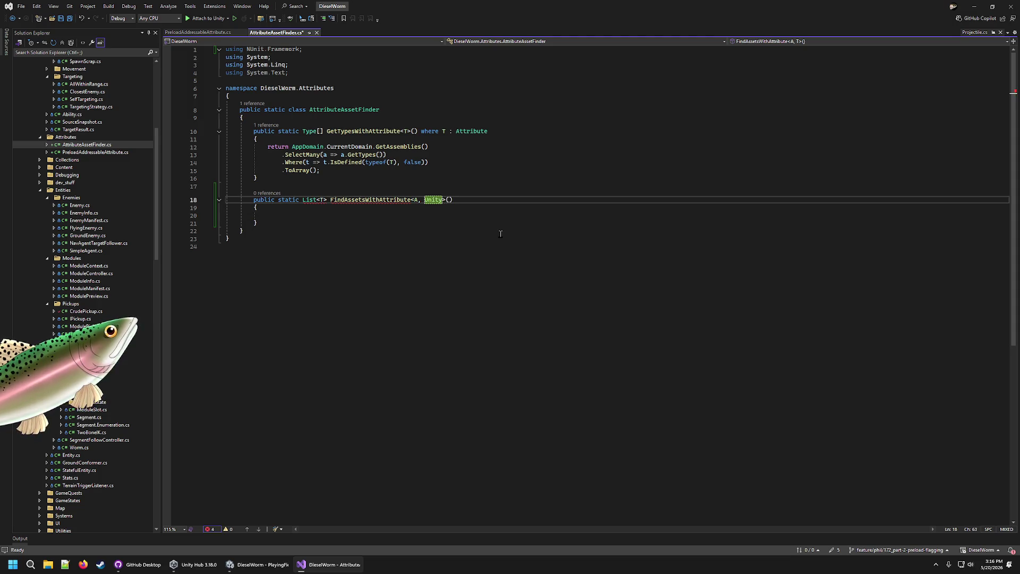
type("Engine.Object")
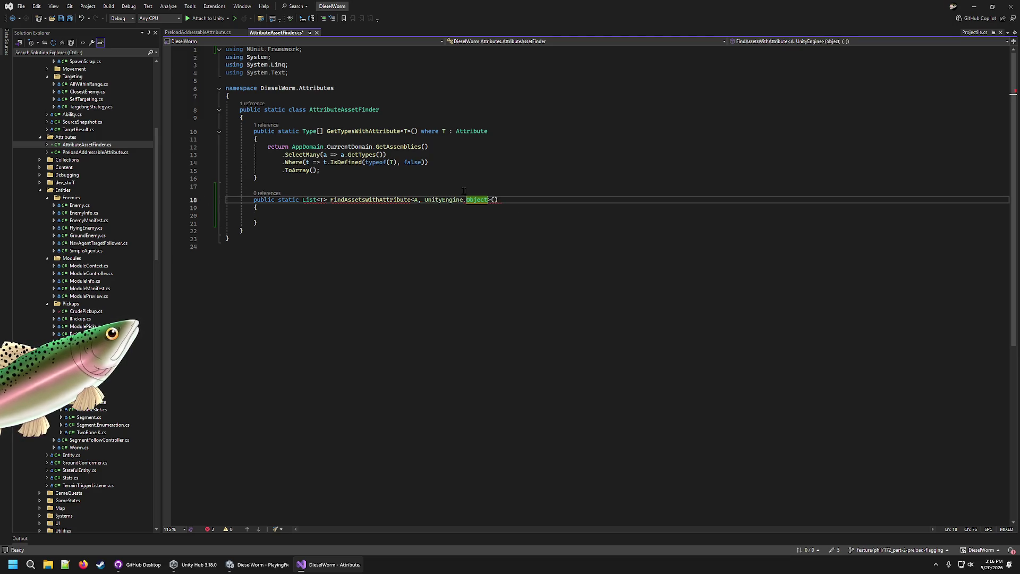
left_click(330, 199)
key("Left")
key("Left")
key("BackSpace")
type("Unit")
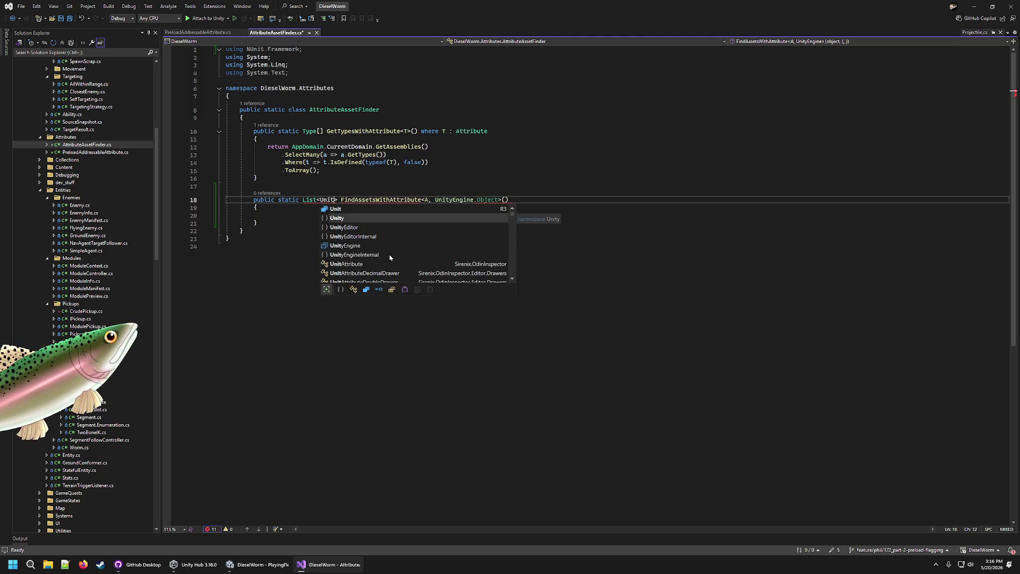
left_click(405, 162)
- Close the type parameters with '>', paste UnityEngine.Object into List<>, and import System.Collections.Generic
left_click(499, 199)
type(">")
key("Left")
key("ctrl+shift+Left")
key("ctrl+shift+Left")
key("ctrl+shift+Left")
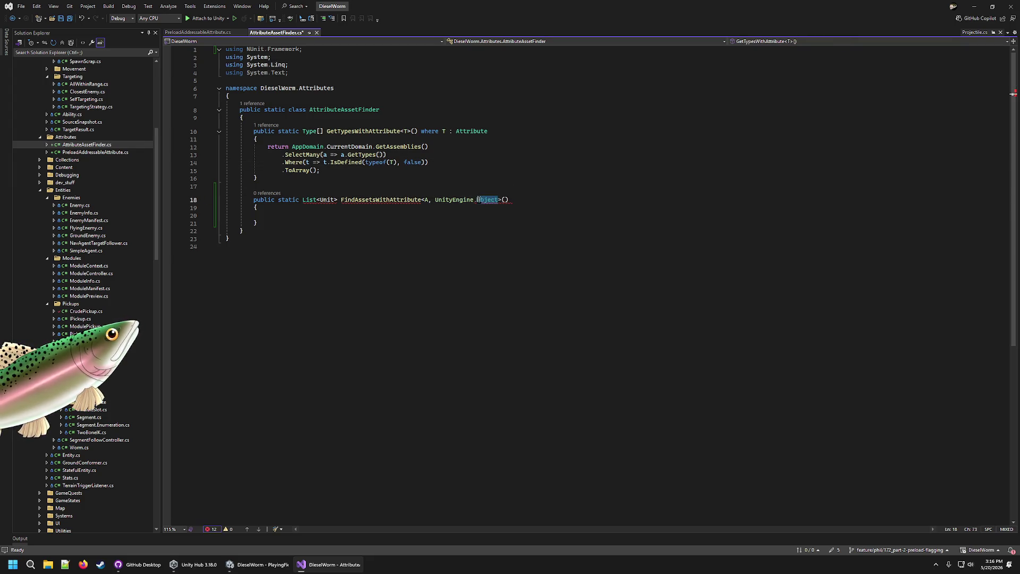
key("ctrl+c")
double_click(325, 199)
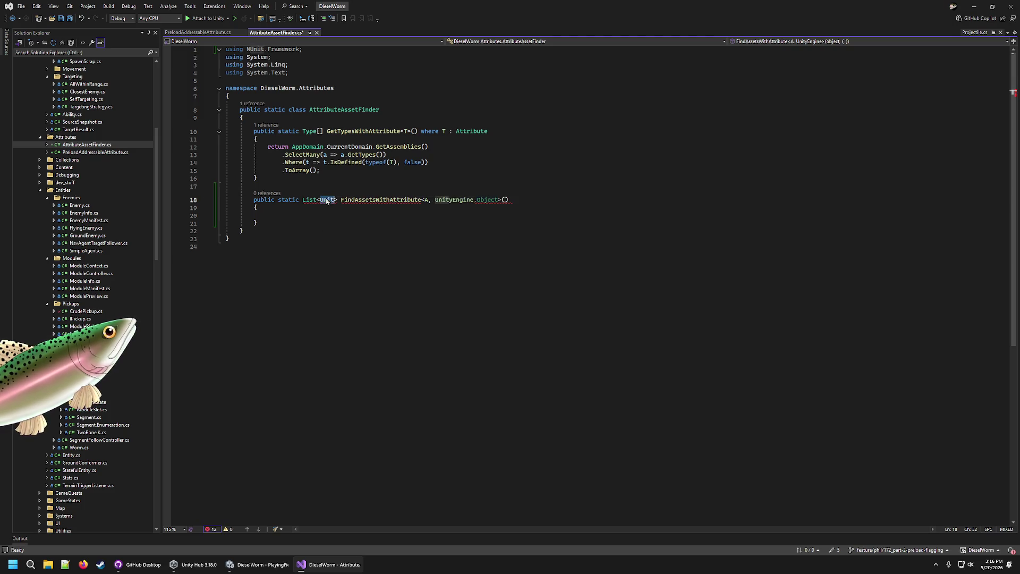
key("ctrl+v")
left_click(341, 223)
left_click(383, 207)
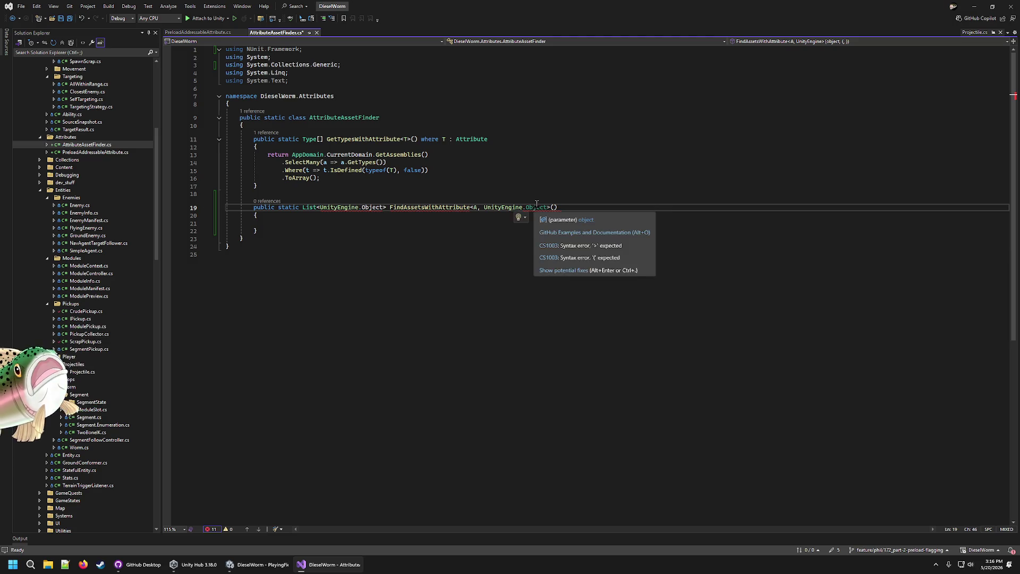
left_click(416, 223)
mouse_move(377, 208)
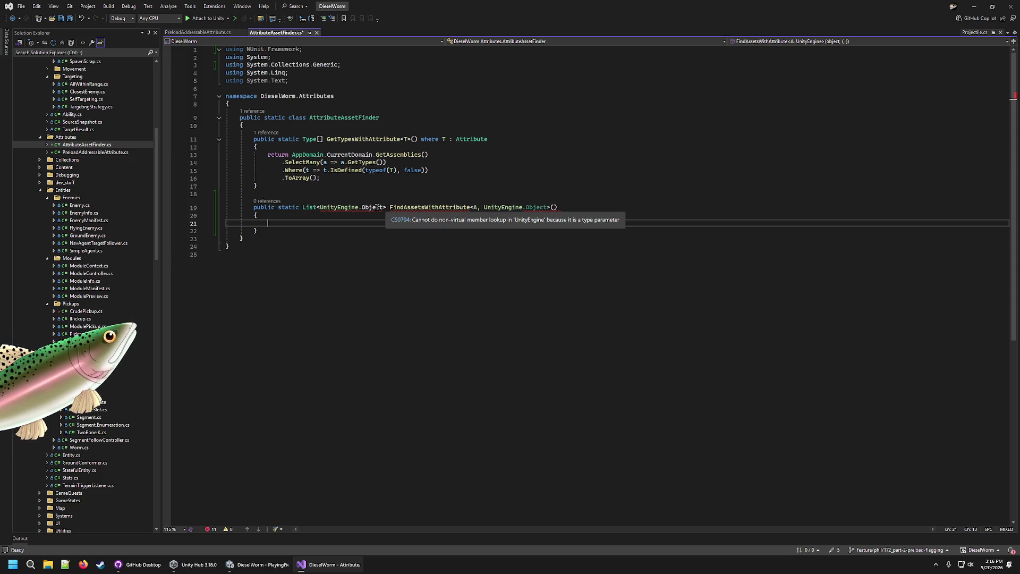
mouse_move(549, 207)
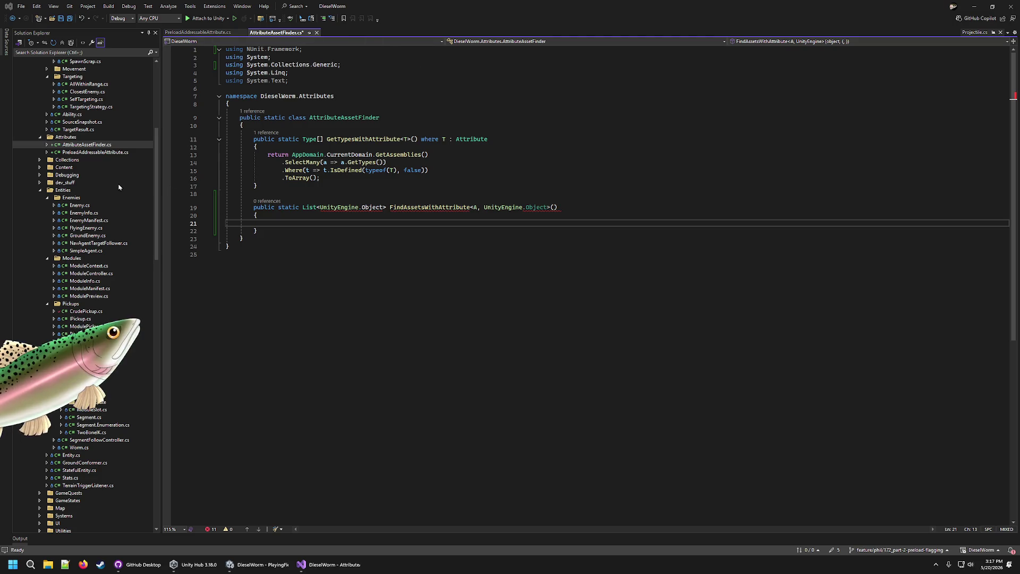
- Inspect AssetReferenceGameObject in Systems/PoolPreloadSystem.cs, then go back to AttributeAssetFinder.cs
scroll(118, 187, "up", 6)
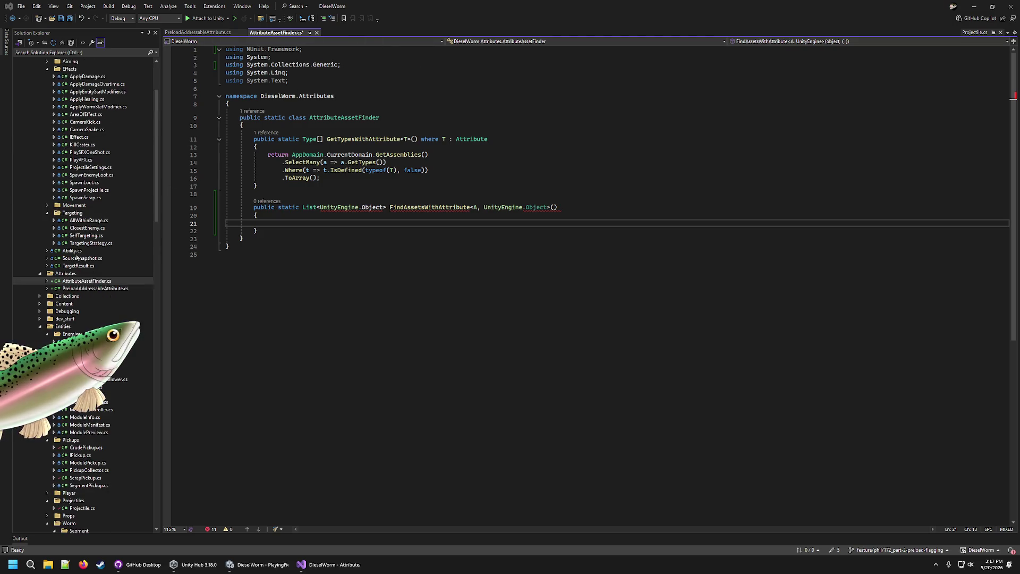
scroll(79, 261, "down", 10)
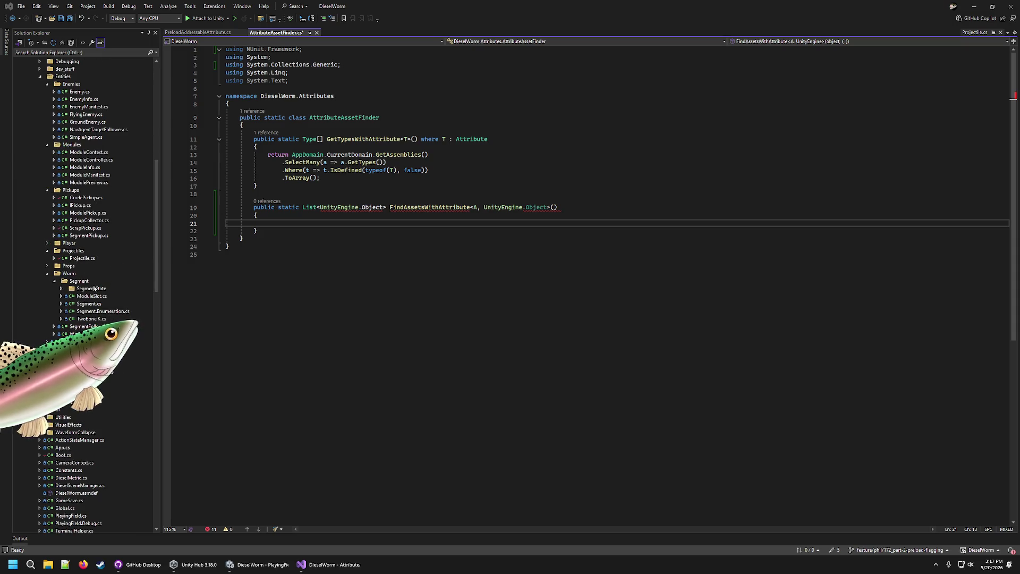
scroll(83, 268, "down", 3)
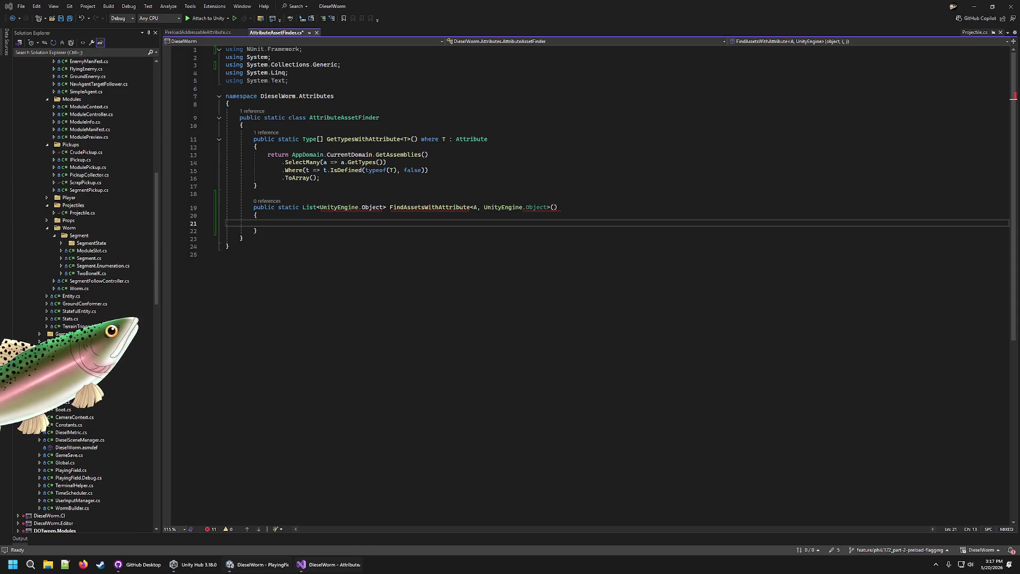
left_click(323, 565)
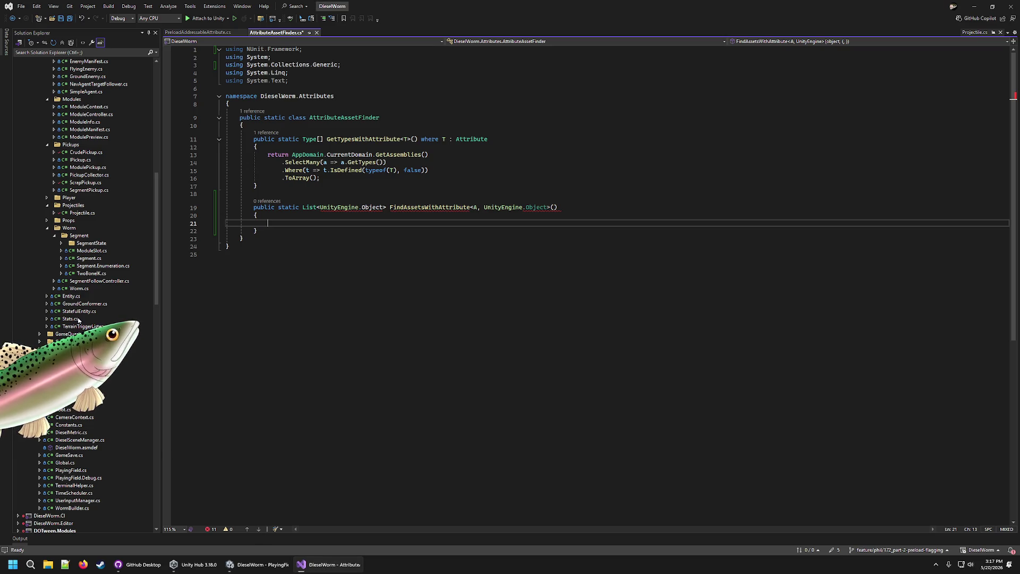
double_click(69, 356)
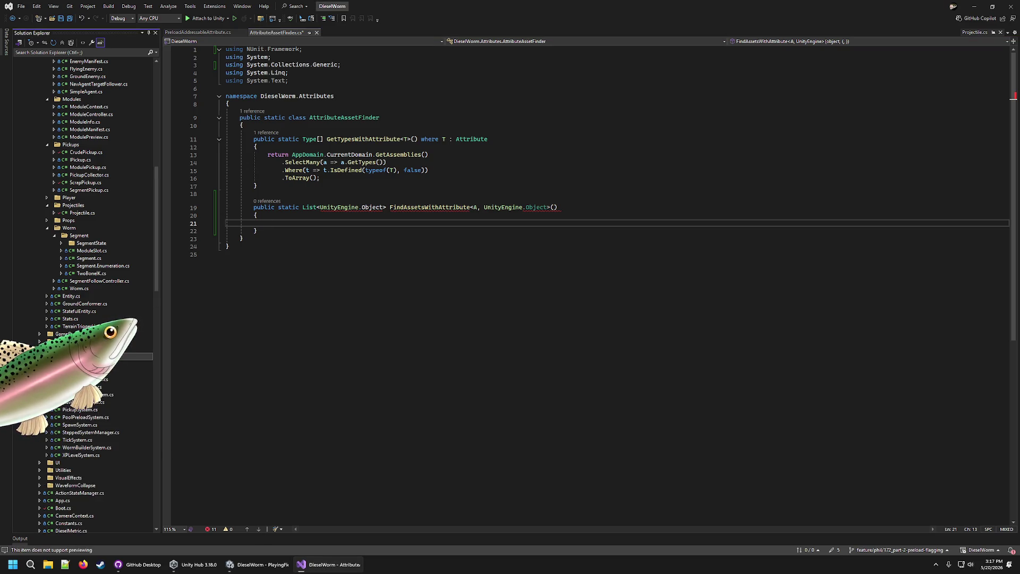
double_click(97, 420)
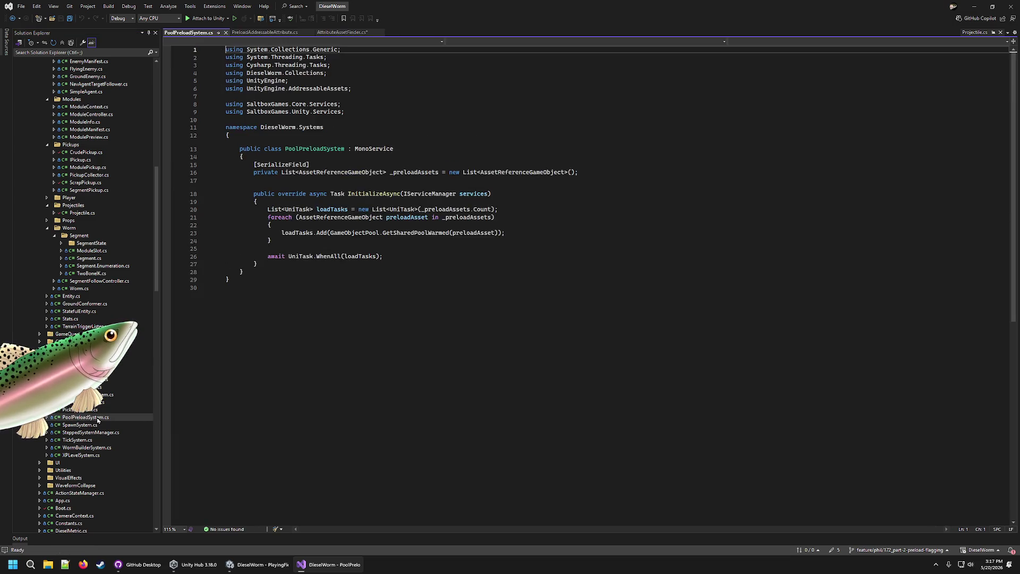
double_click(361, 172)
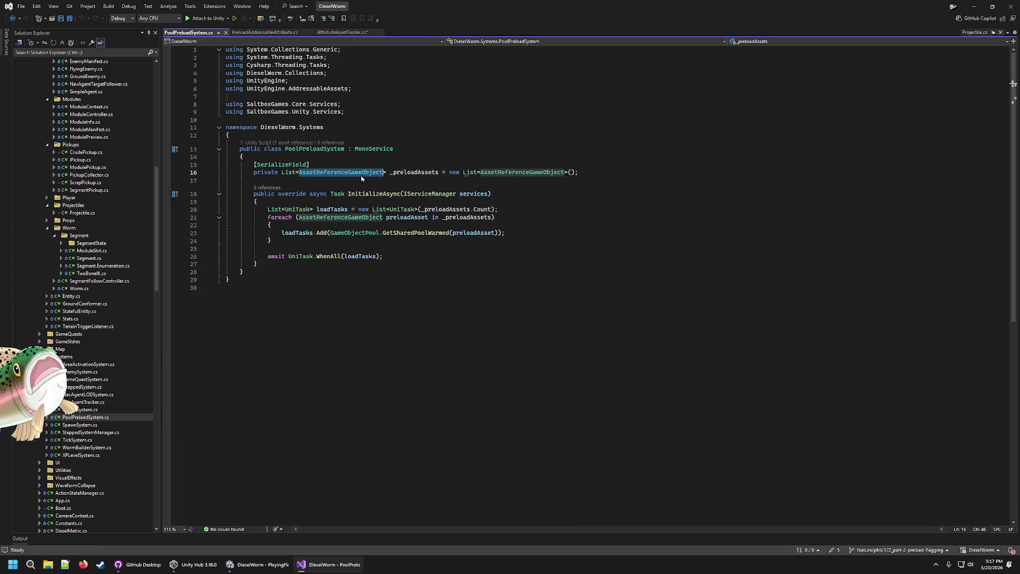
left_click(329, 33)
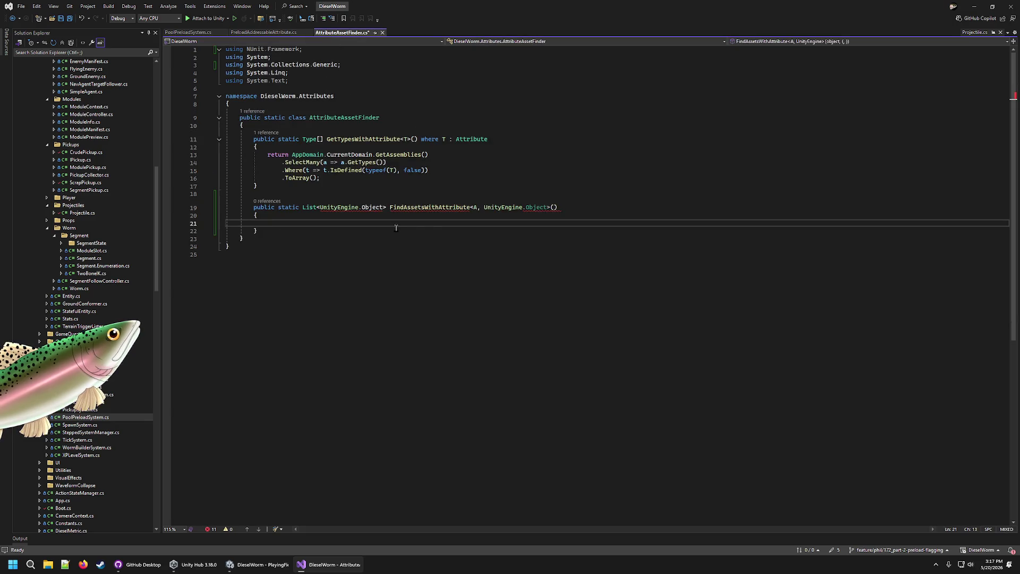
- Change the signature to List<AssetReferenceObject> FindAssetsWithAttribute<T>() and save the file
left_click_drag(484, 208, 547, 208)
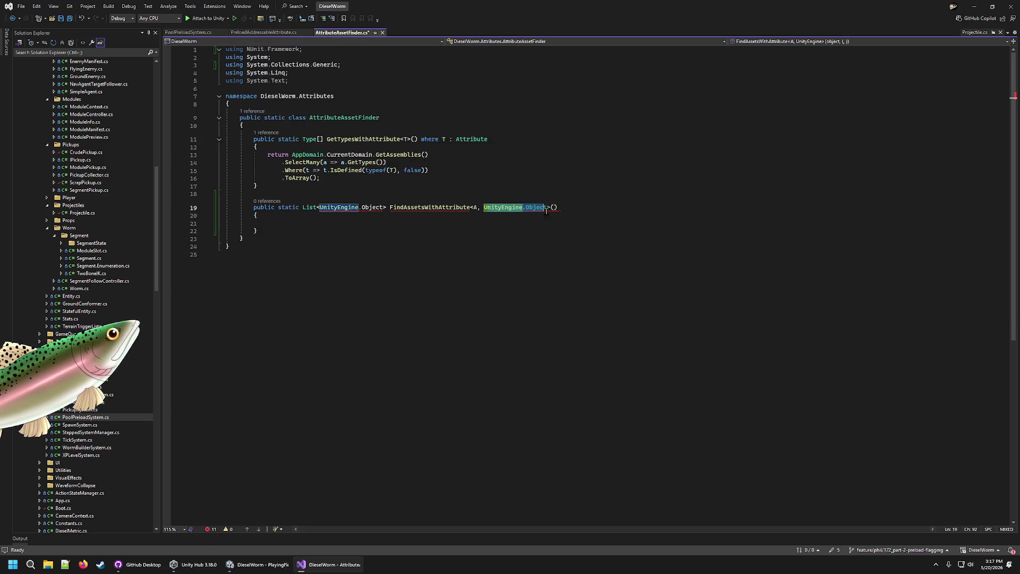
key("Delete")
key("Left")
key("Left")
key("BackSpace")
type("T")
key("Right")
key("Right")
type("Asset")
type("Referen")
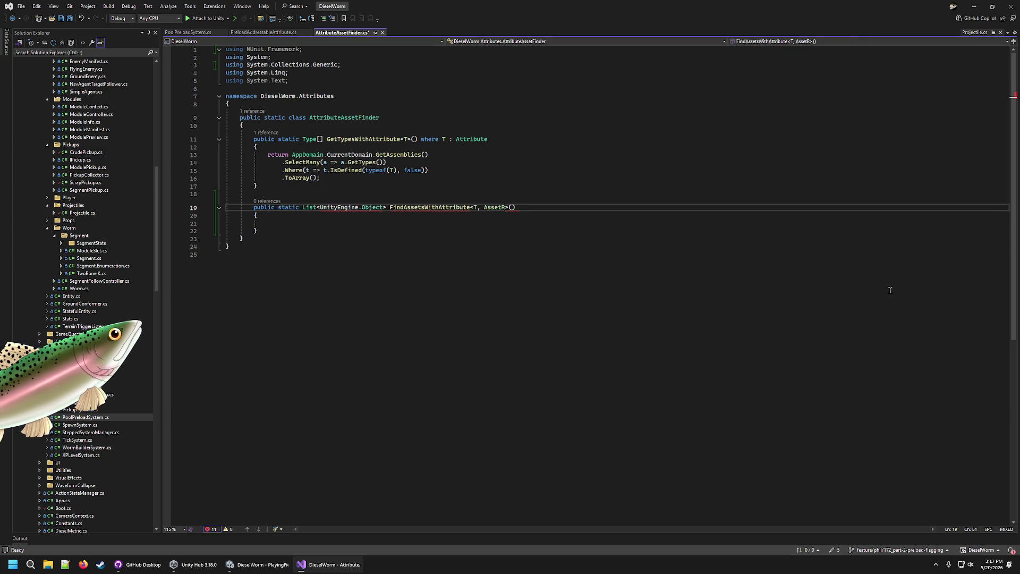
type("bject")
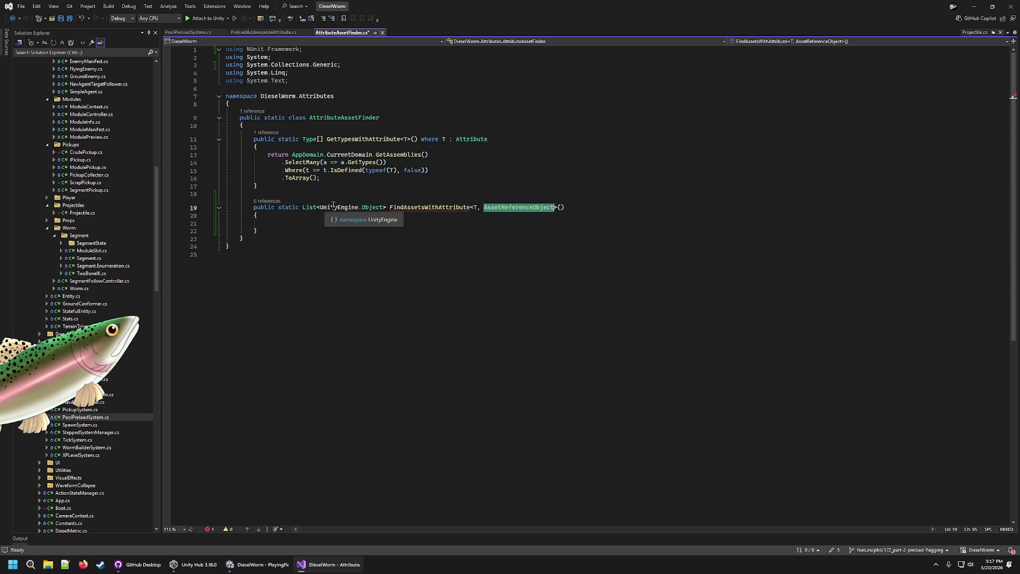
left_click_drag(383, 207, 321, 209)
key("ctrl+v")
left_click(505, 178)
key("ctrl+s")
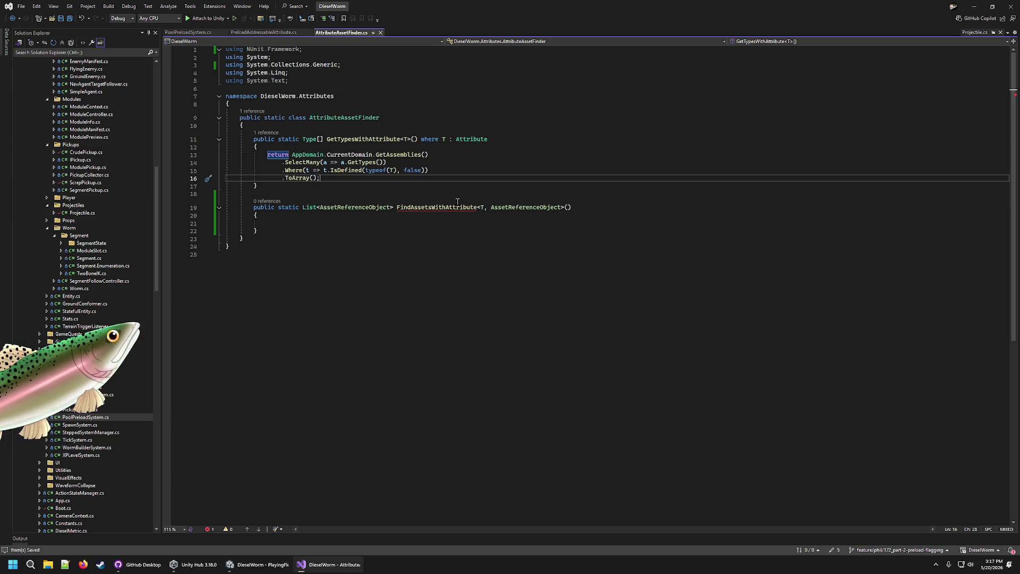
- Add Type[] types = GetTypesWithAttribute<T>() and a where T : Attribute constraint
mouse_move(439, 209)
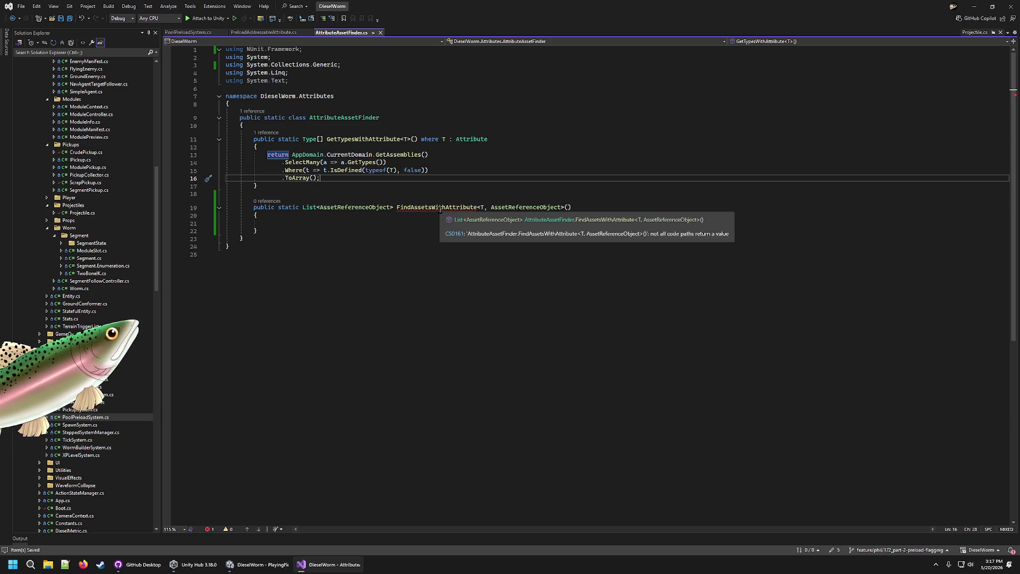
left_click(420, 232)
left_click(360, 223)
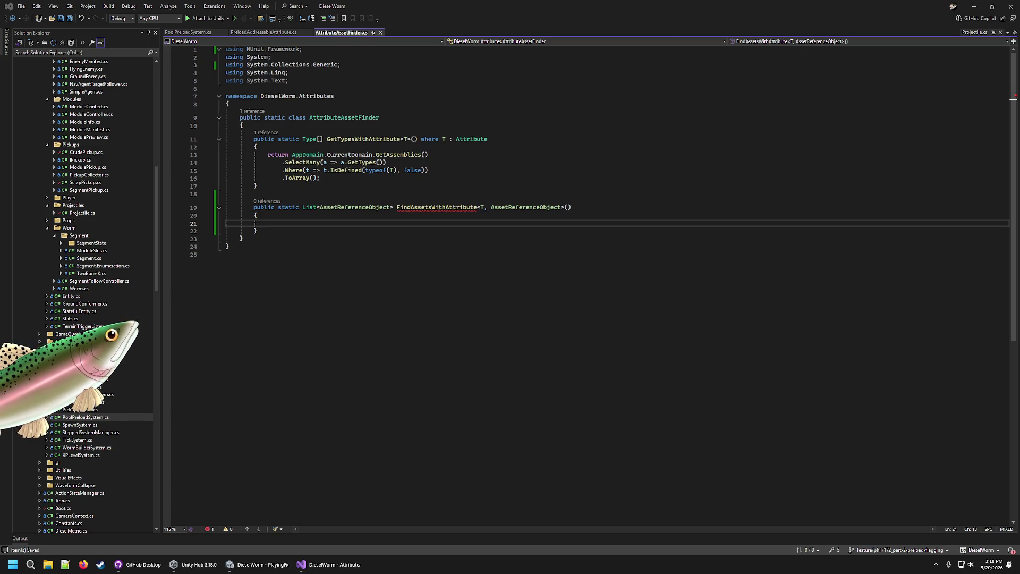
left_click(309, 222)
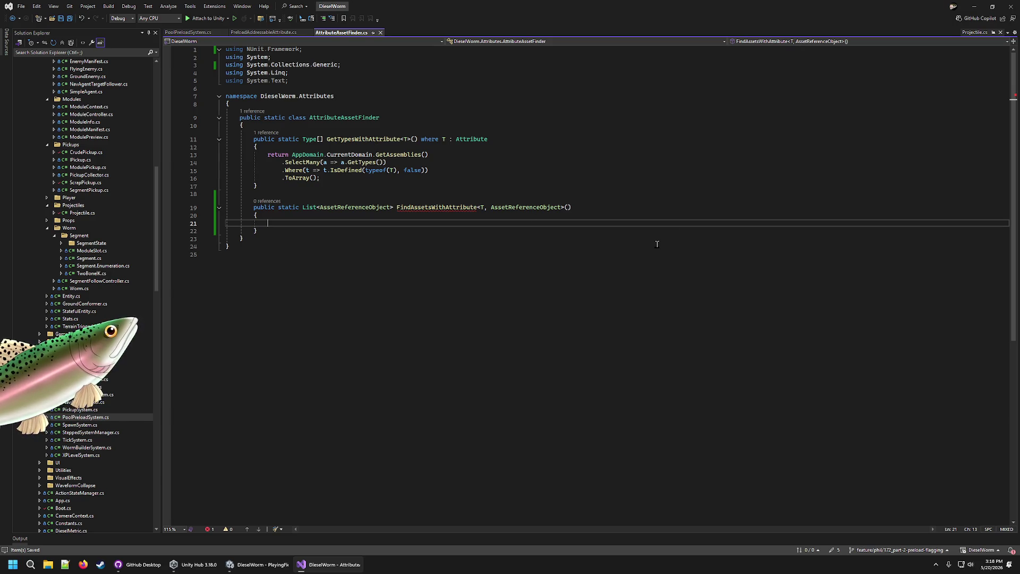
type("Type[]")
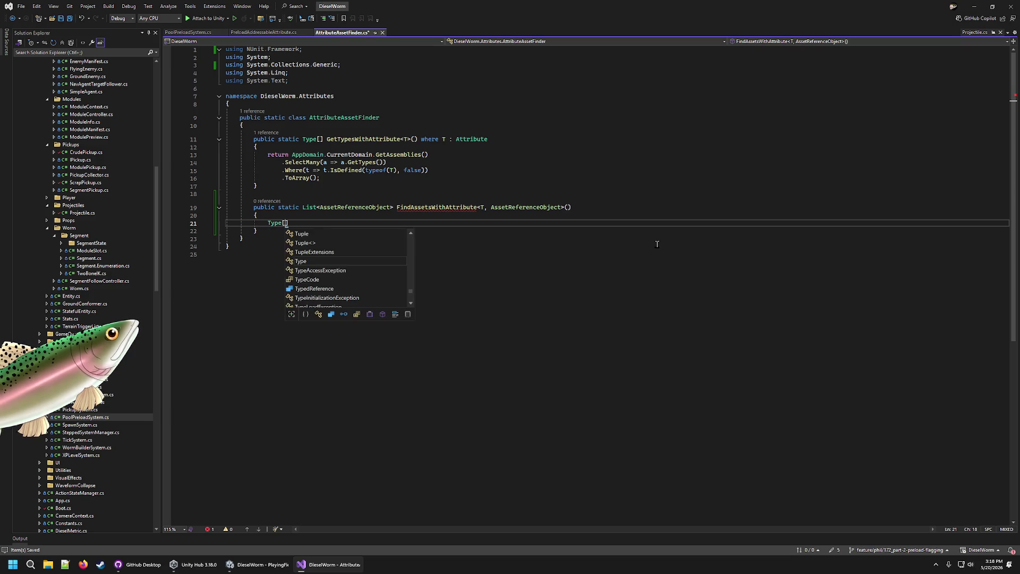
type(" types")
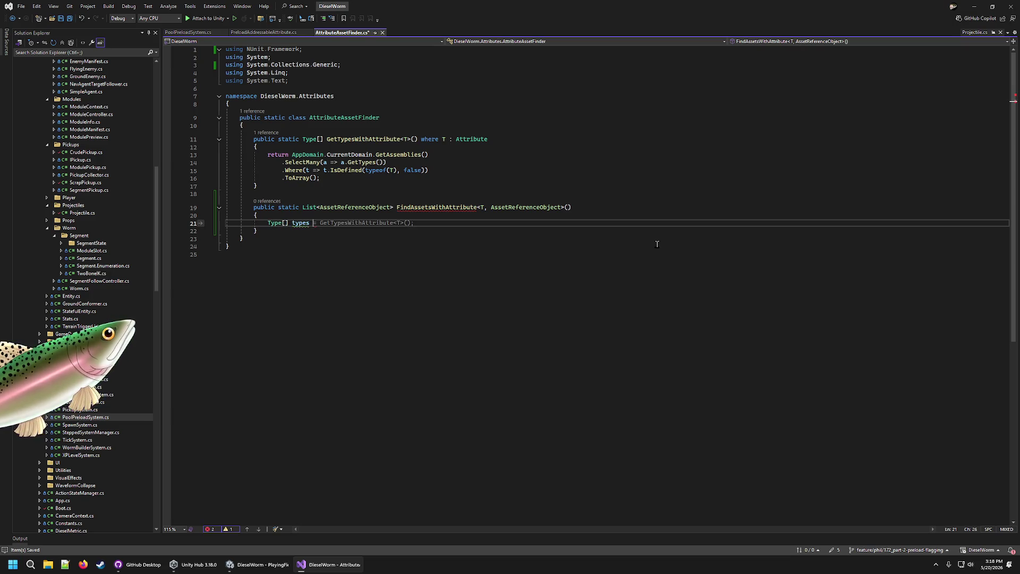
key("Tab")
key("Left")
key("Left")
key("Left")
key("End")
key("Up")
key("Up")
key("End")
key("Tab")
key("Down")
key("Down")
key("Up")
key("Up")
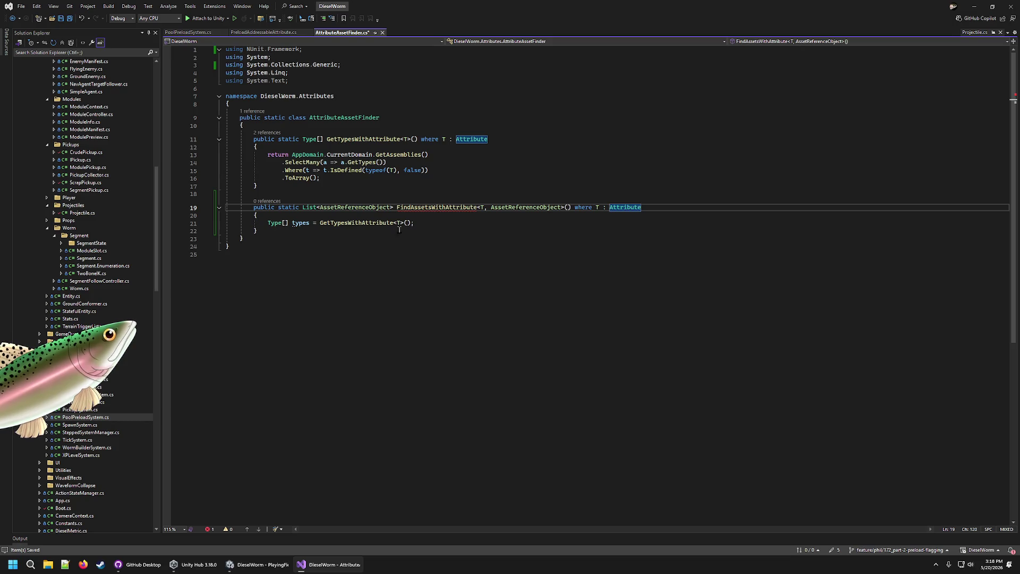
- Declare foundAssets as a new empty List<AssetReferenceObject>() below the types line
mouse_move(427, 207)
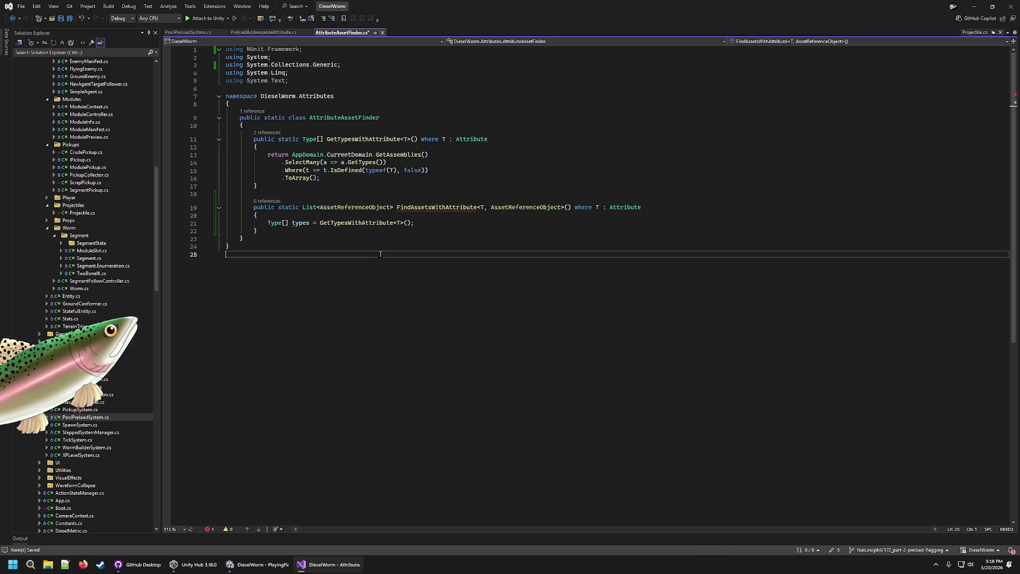
left_click(444, 223)
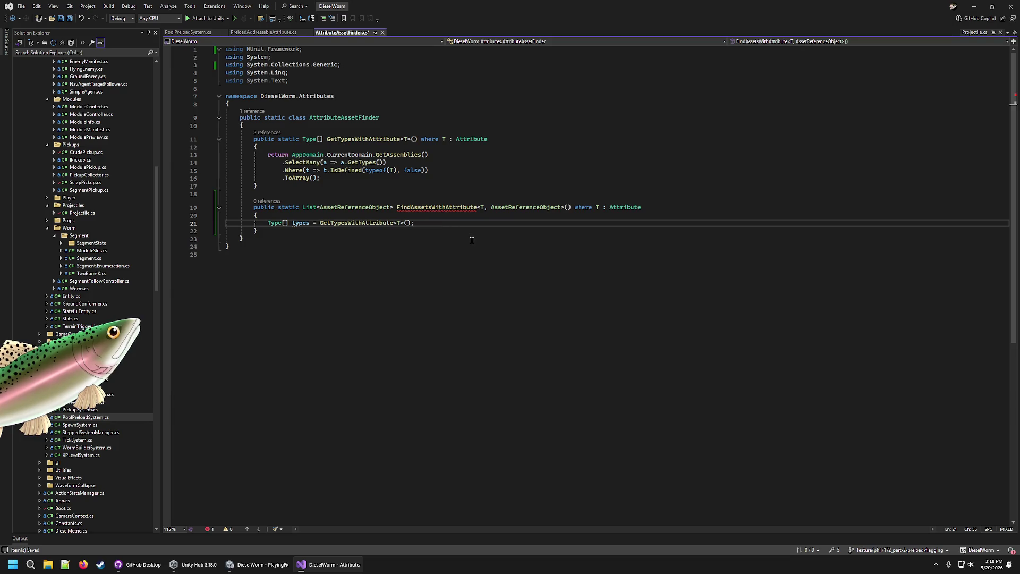
key("Return")
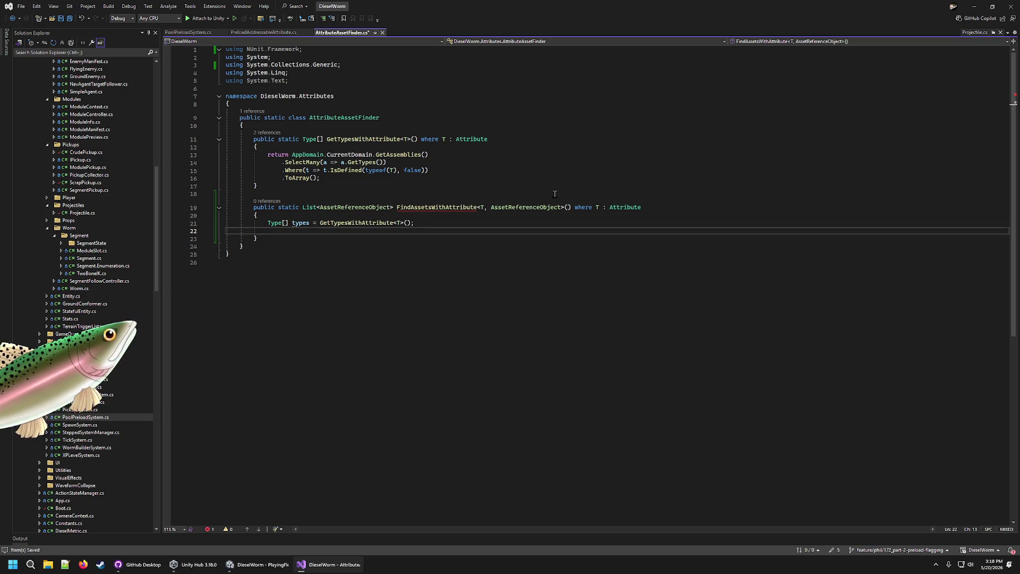
type("Asse")
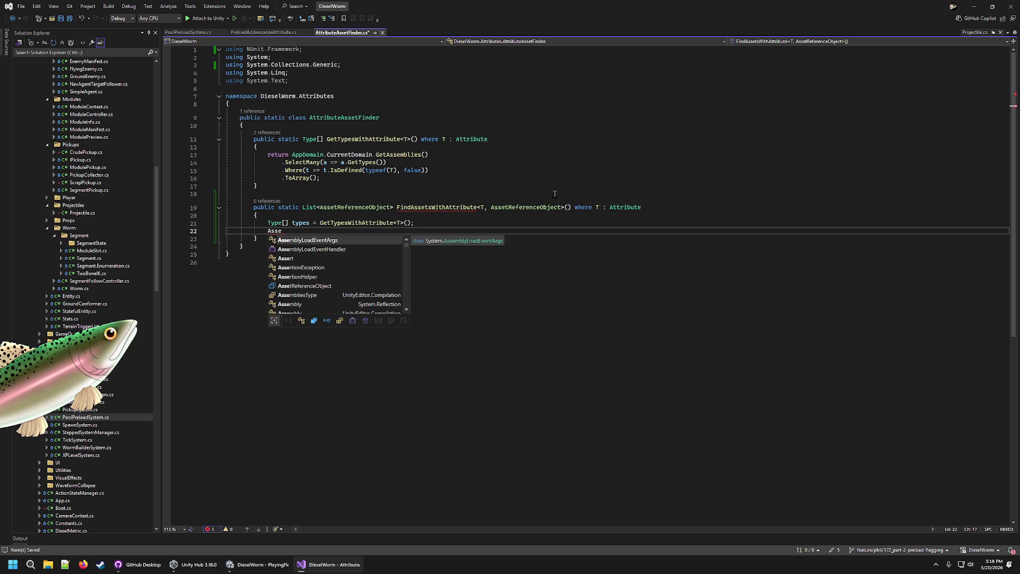
type("tRE")
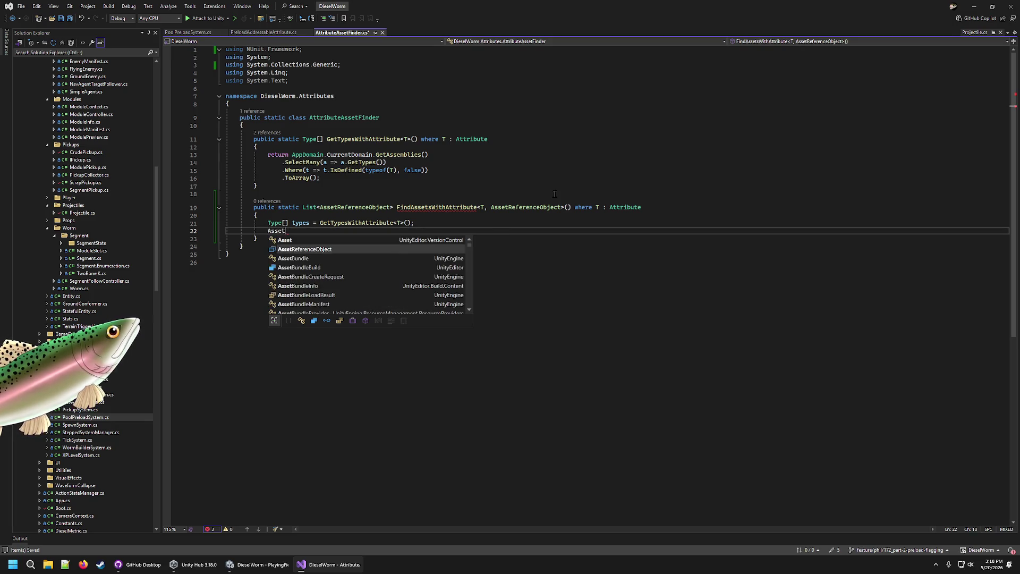
key("space")
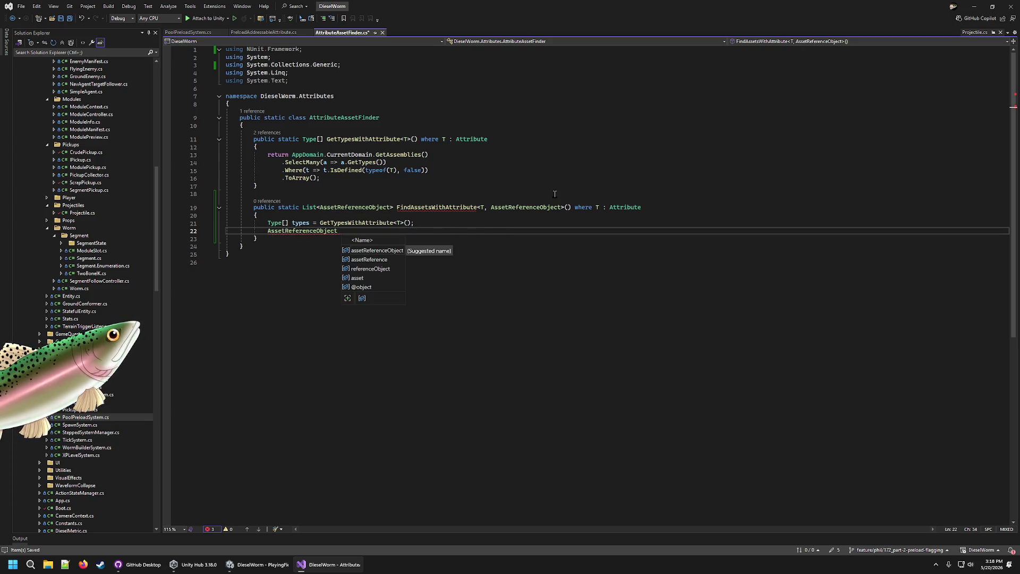
key("BackSpace")
key("Escape")
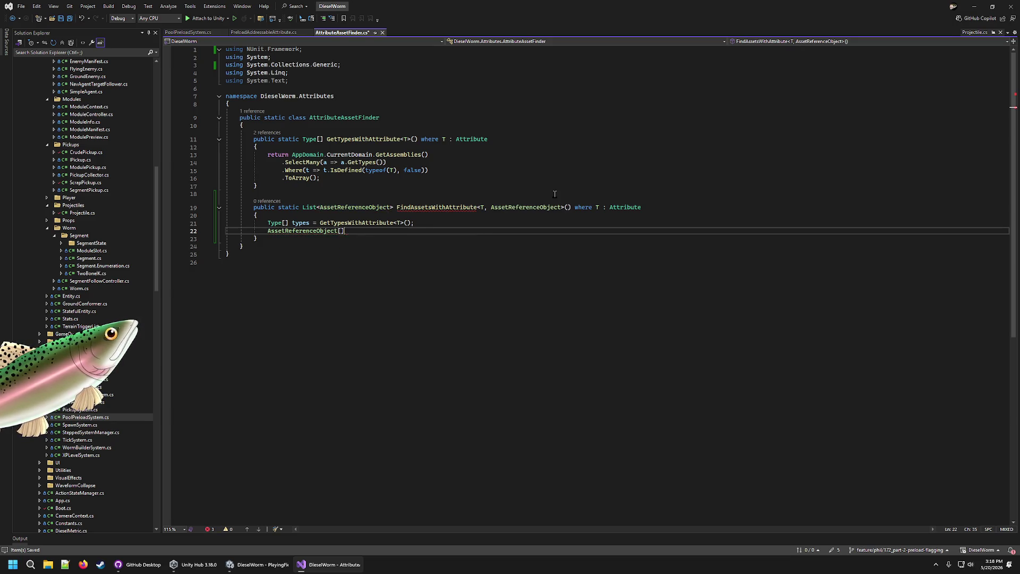
key("ctrl+shift+Left")
key("Left")
type("List<")
key("End")
type(">")
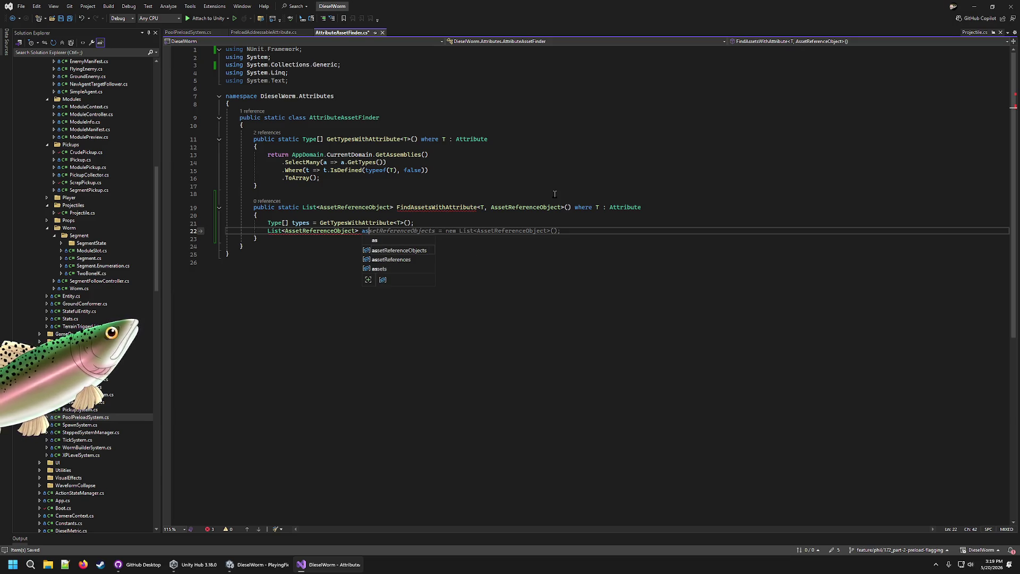
type("foundAssets")
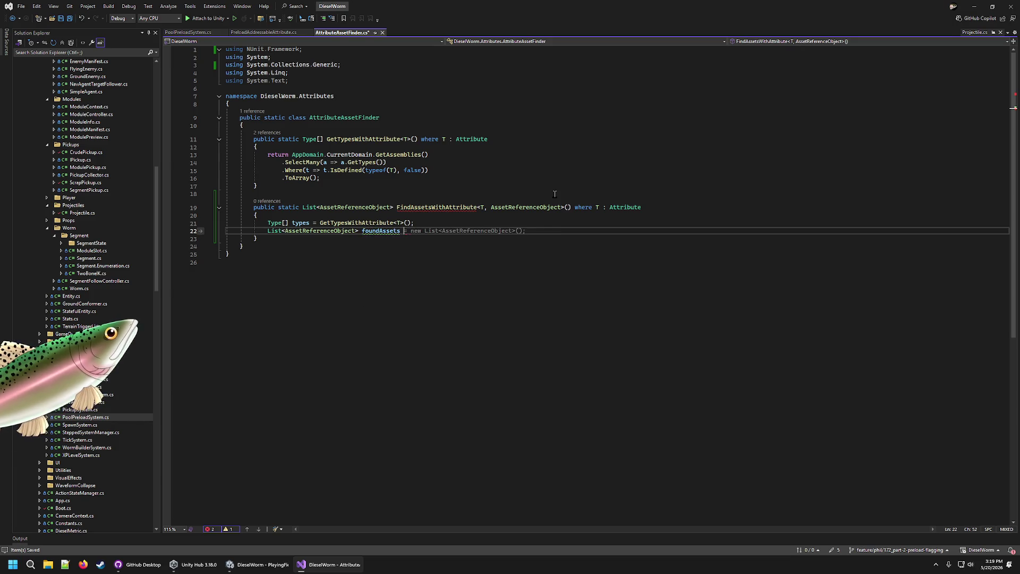
key("Tab")
key("Return")
key("Return")
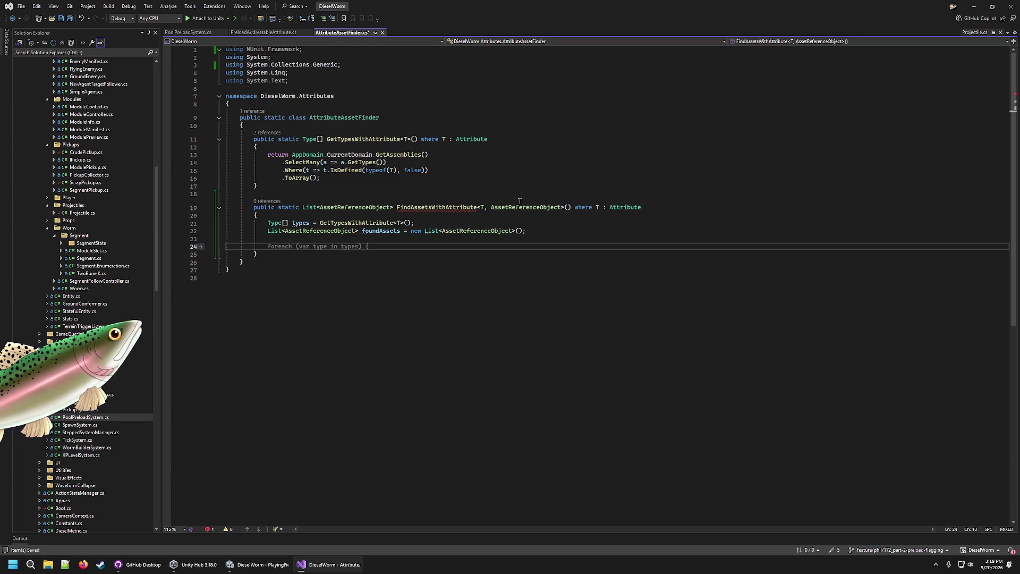
- Add 'return foundAssets;' and, above it, a 'foreach (Type type in types)' loop
type("return ")
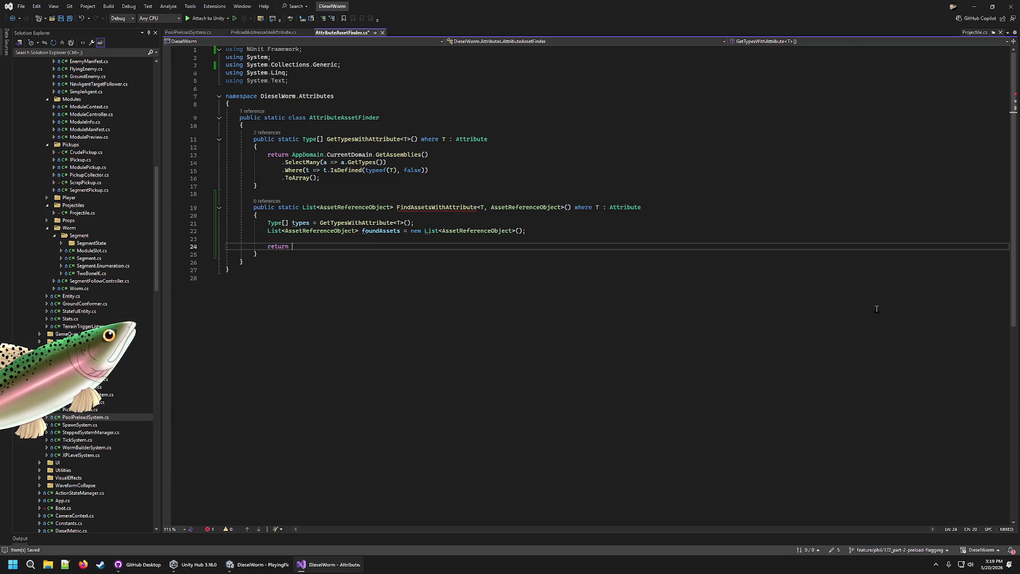
type("foundAssets;")
key("ctrl+Return")
key("ctrl+Return")
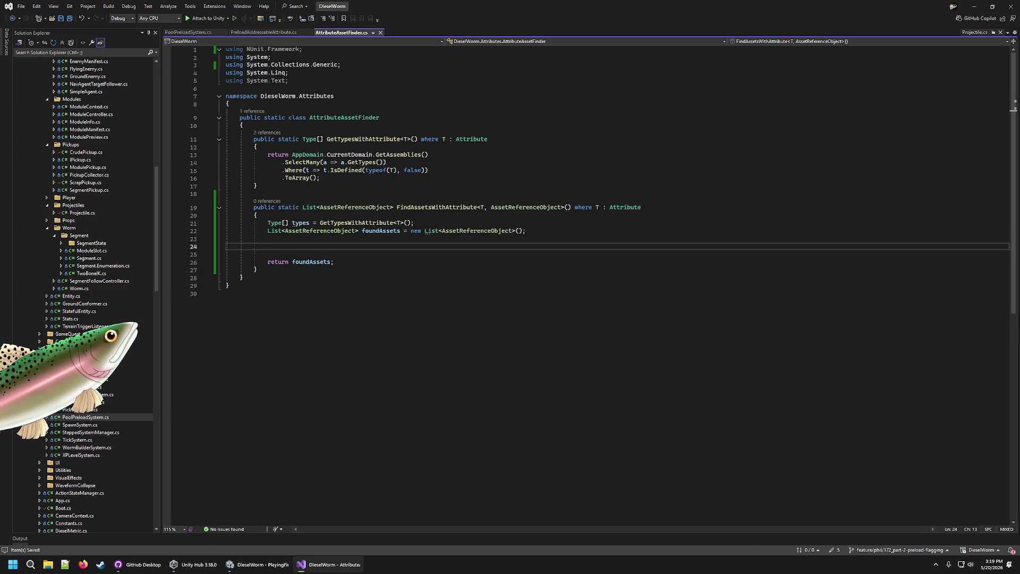
type("forea")
key("Tab")
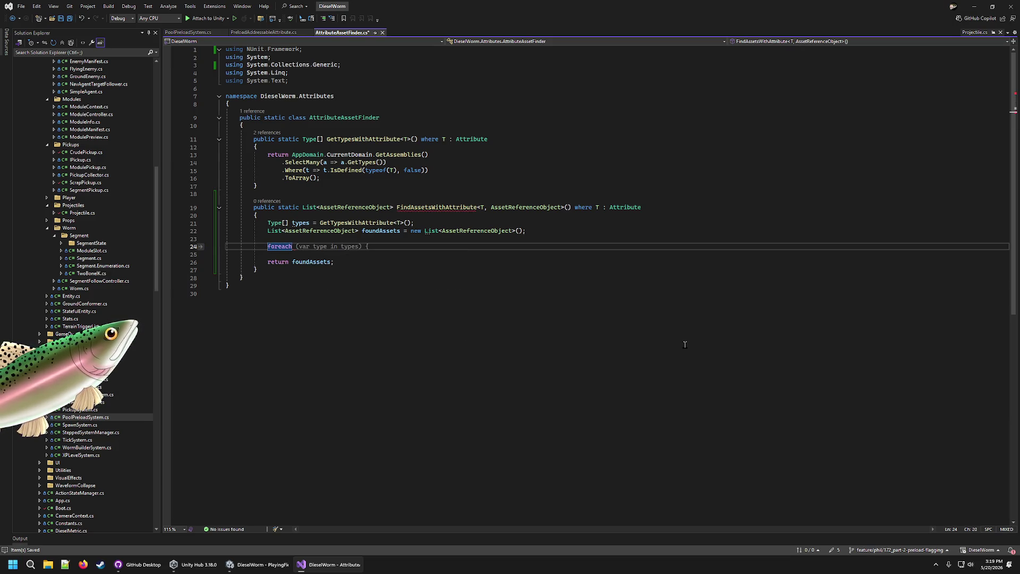
key("Tab")
key("Return")
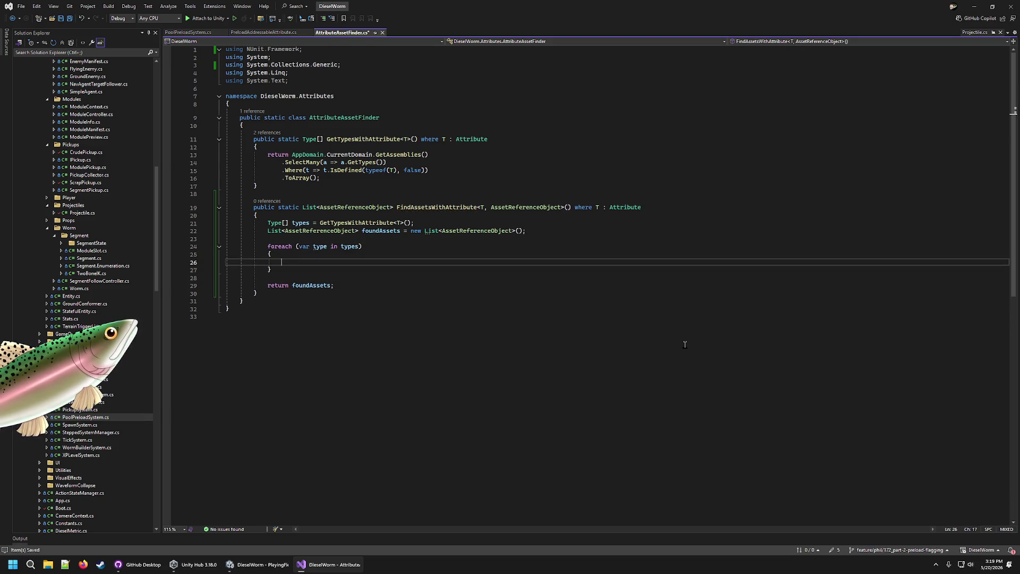
key("Up")
key("Up")
key("ctrl+period")
key("Return")
key("Down")
key("Down")
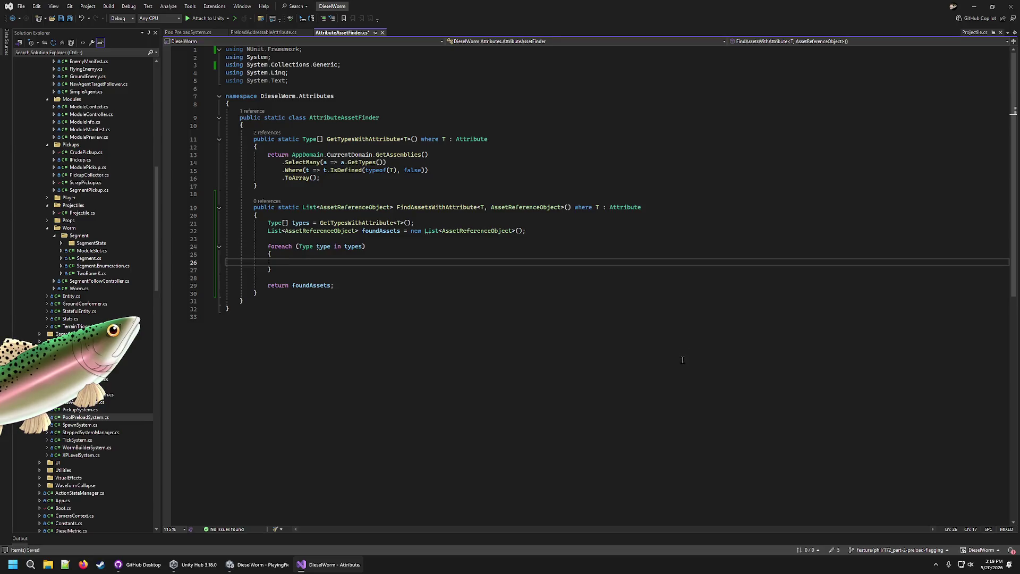
- Inside the loop, declare string[] guids = AssetDatabase.FindAssets($"t:{type.Name}");
type("string")
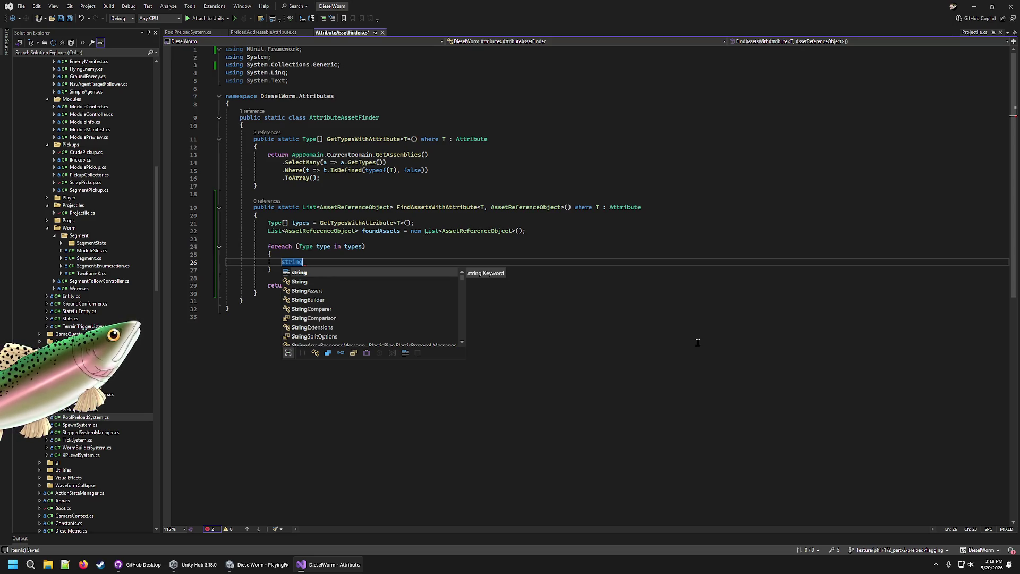
type("[")
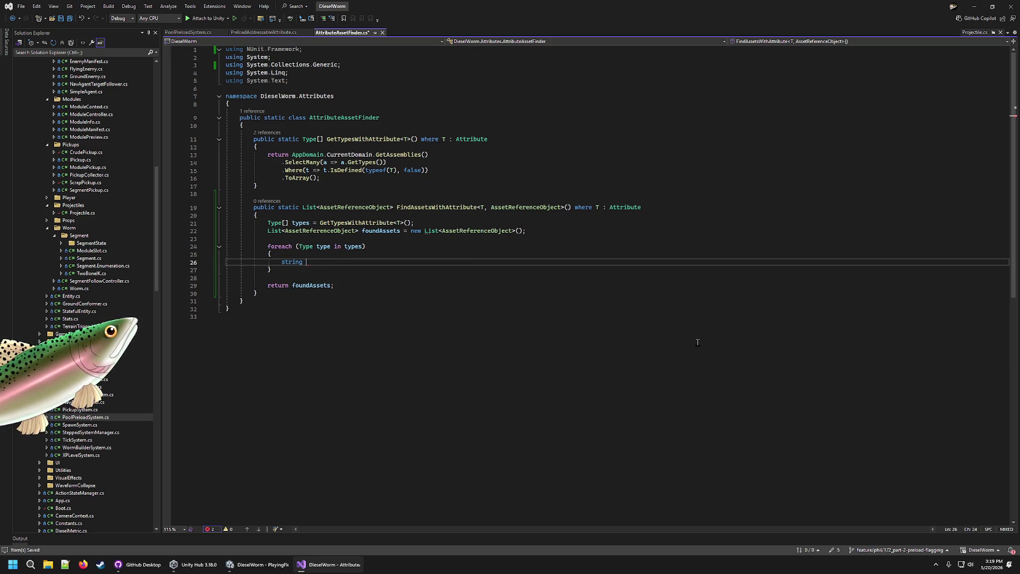
type("] gui")
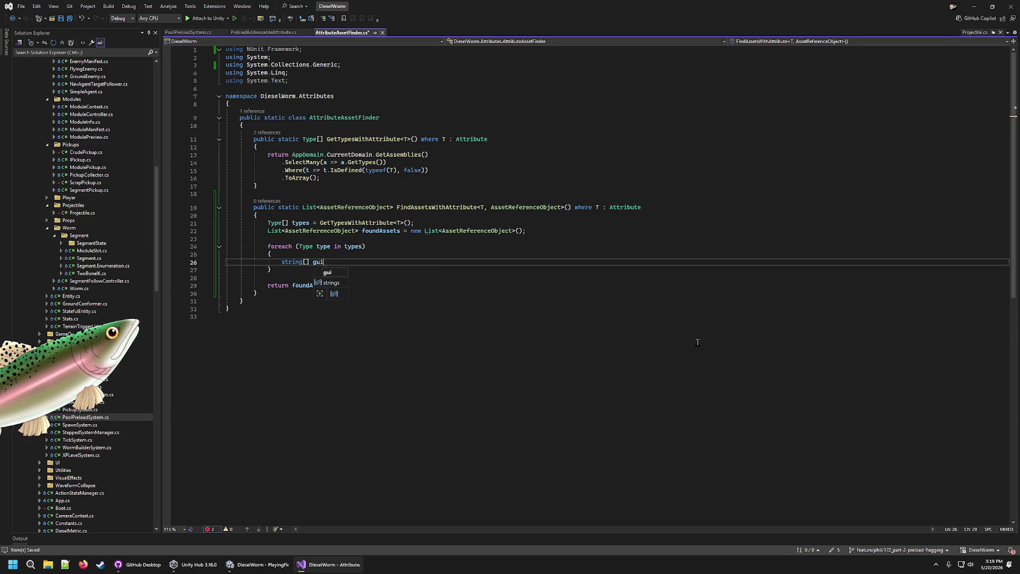
type("ds = Asset")
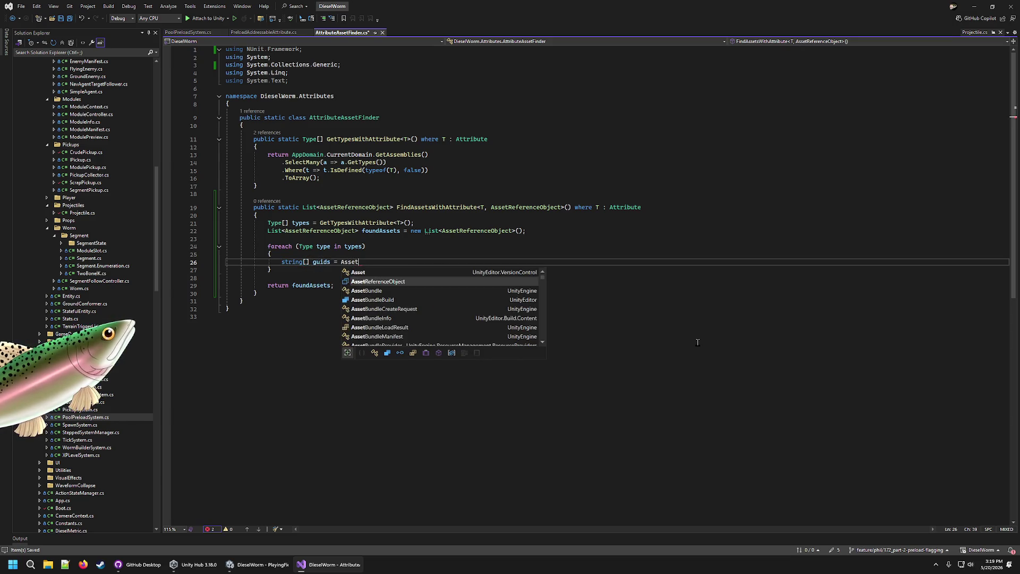
type("D")
key("Tab")
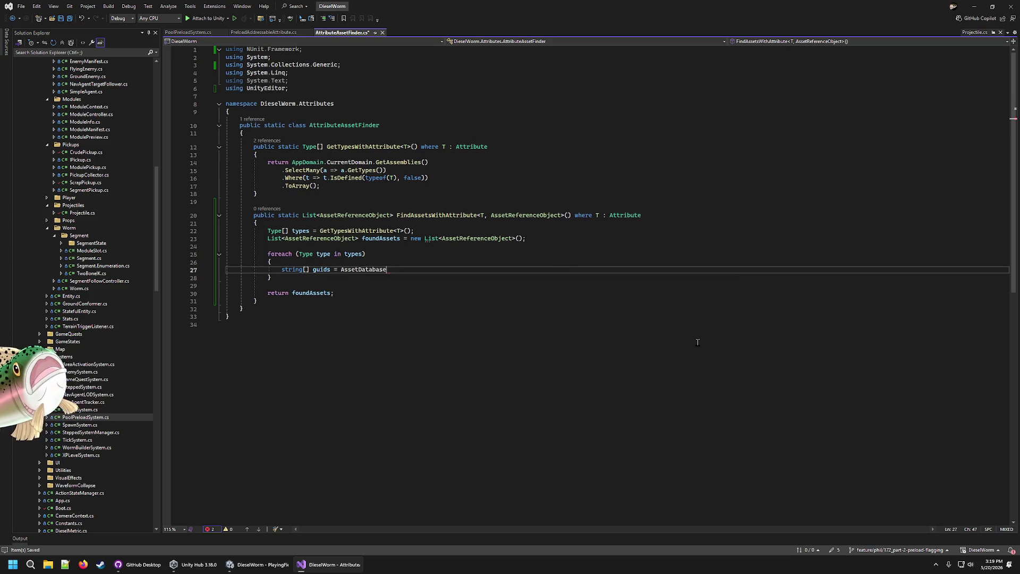
type(".Fir")
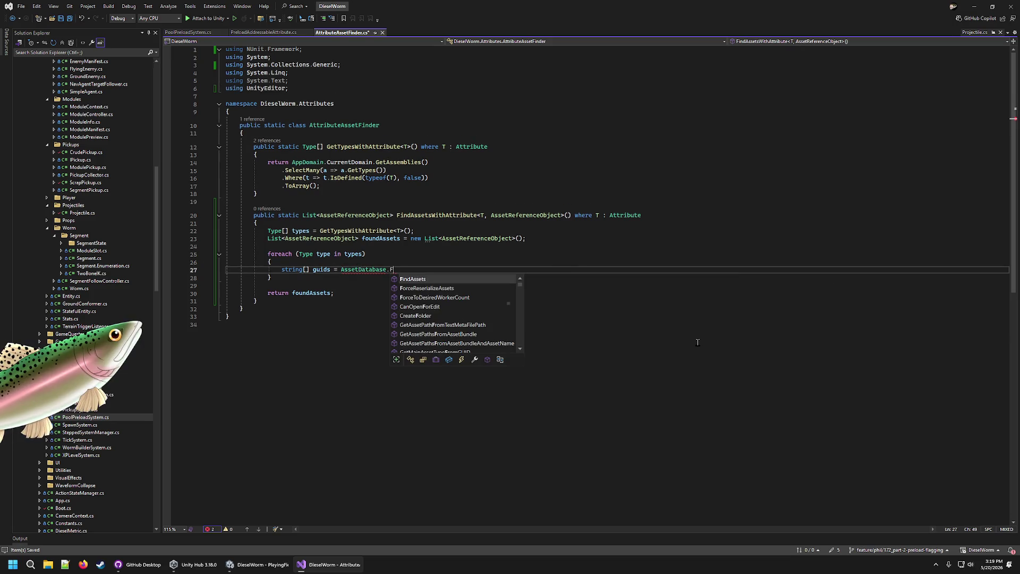
key("Tab")
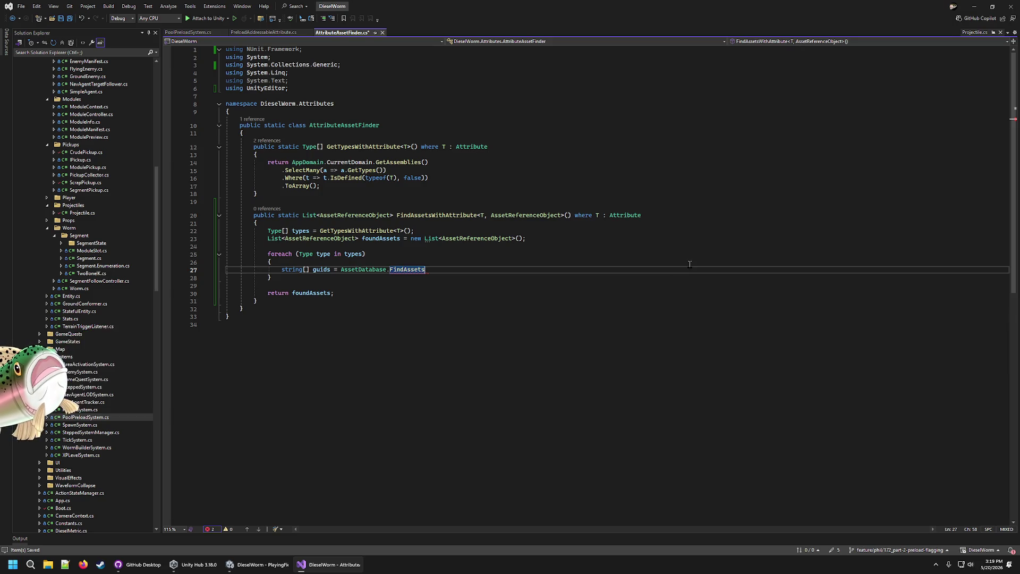
type("($\"t:")
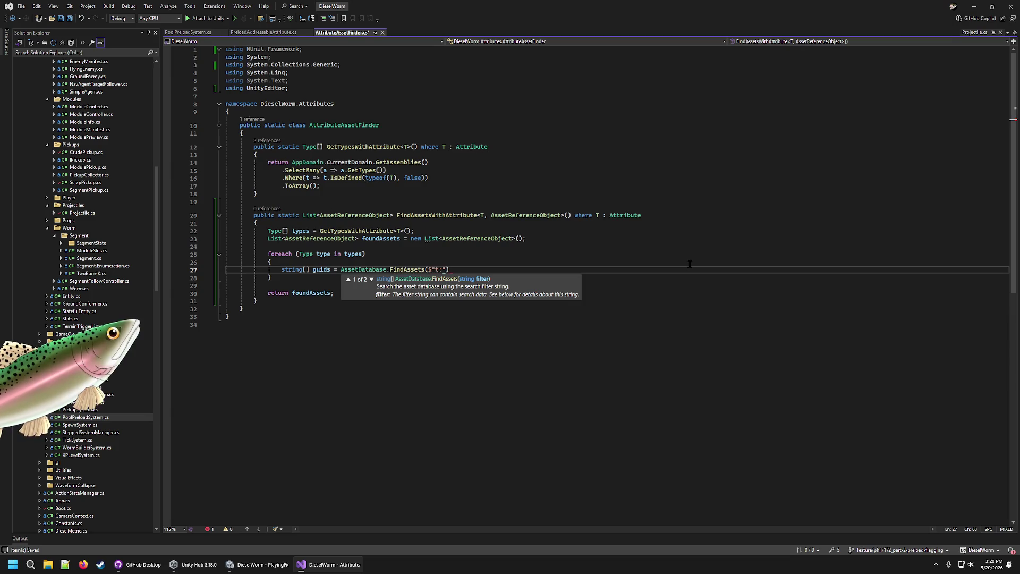
type("{type.Name")
key("End")
type(";")
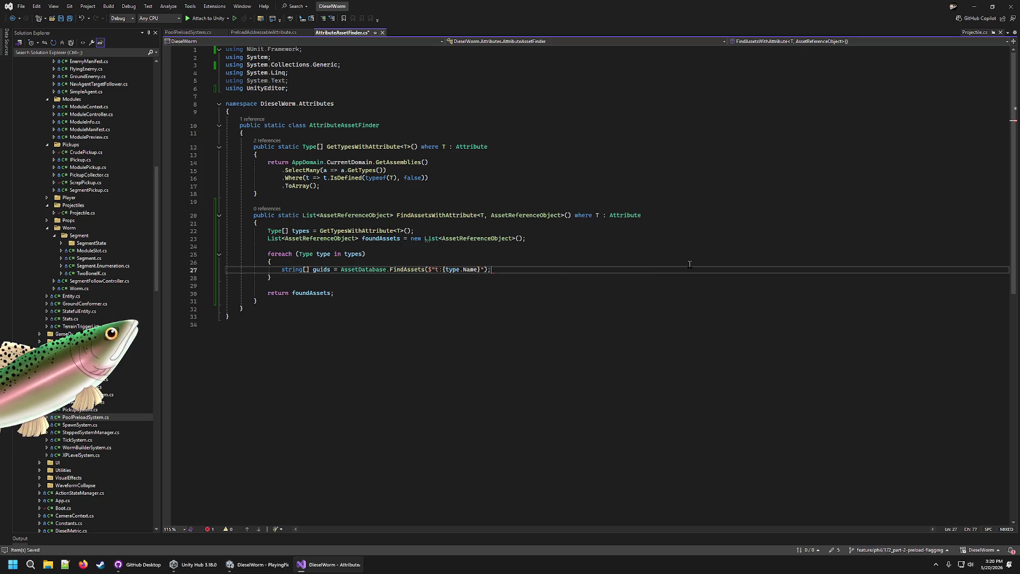
key("Return")
key("Return")
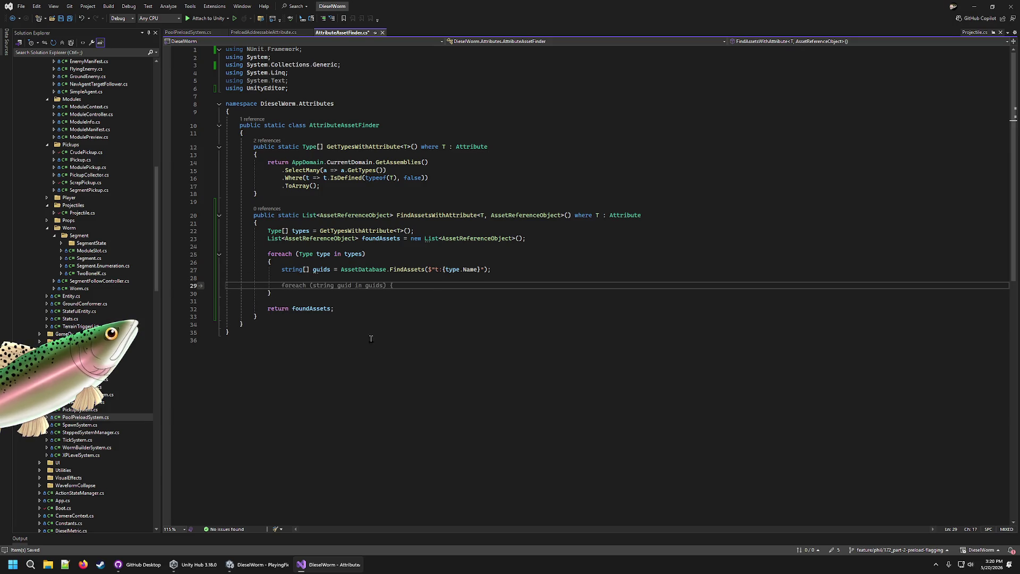
- Review the t:{type.Name} filter and the GetTypesWithAttribute method
left_click(453, 269)
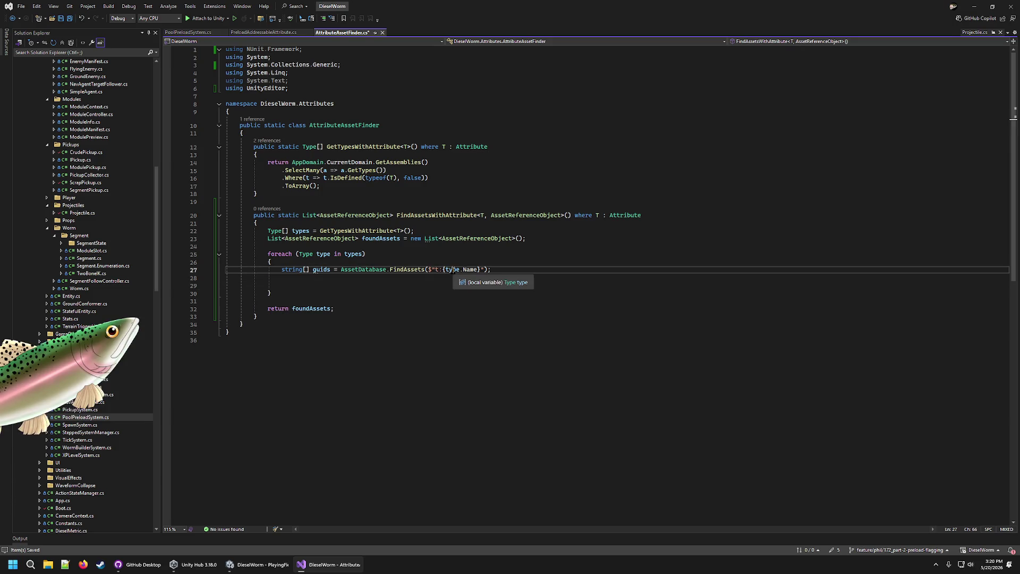
key("Left")
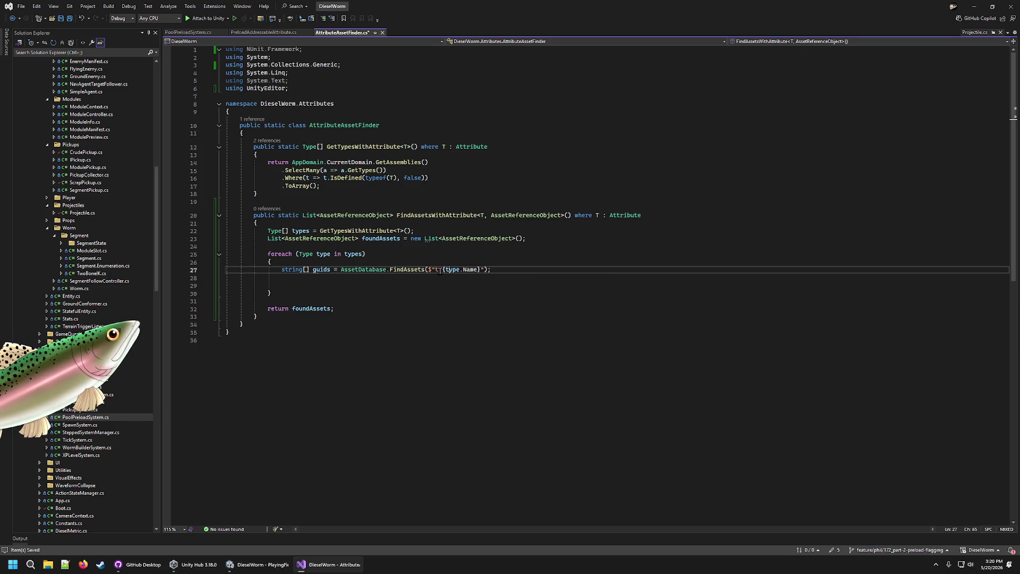
left_click_drag(432, 270, 479, 268)
key("End")
key("Down")
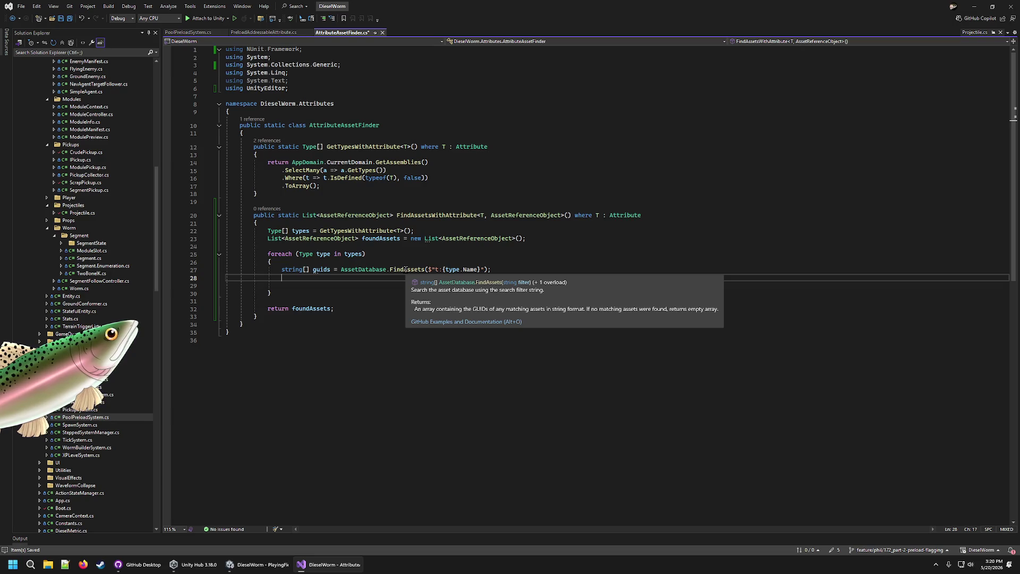
key("Down")
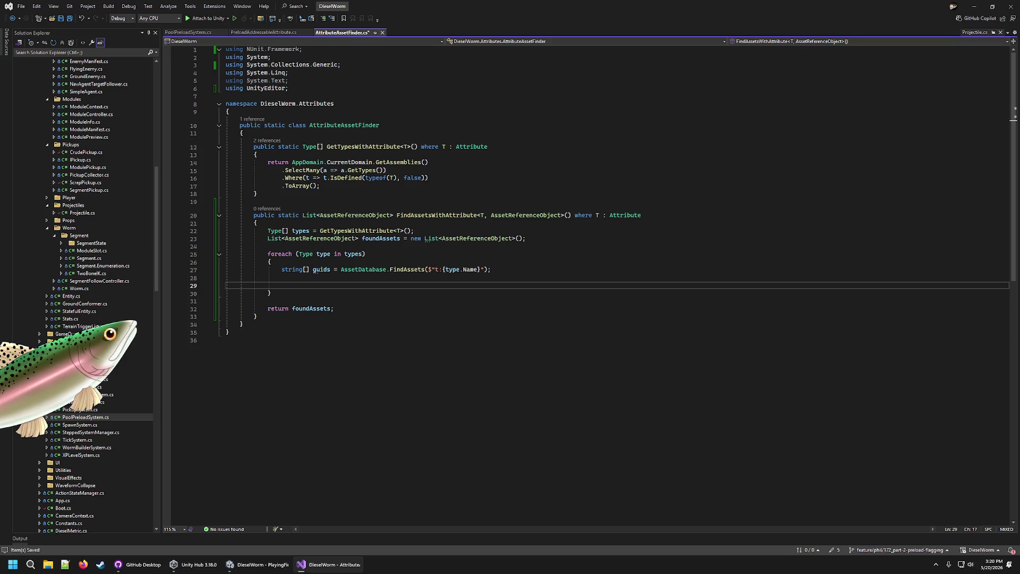
left_click_drag(413, 194, 278, 145)
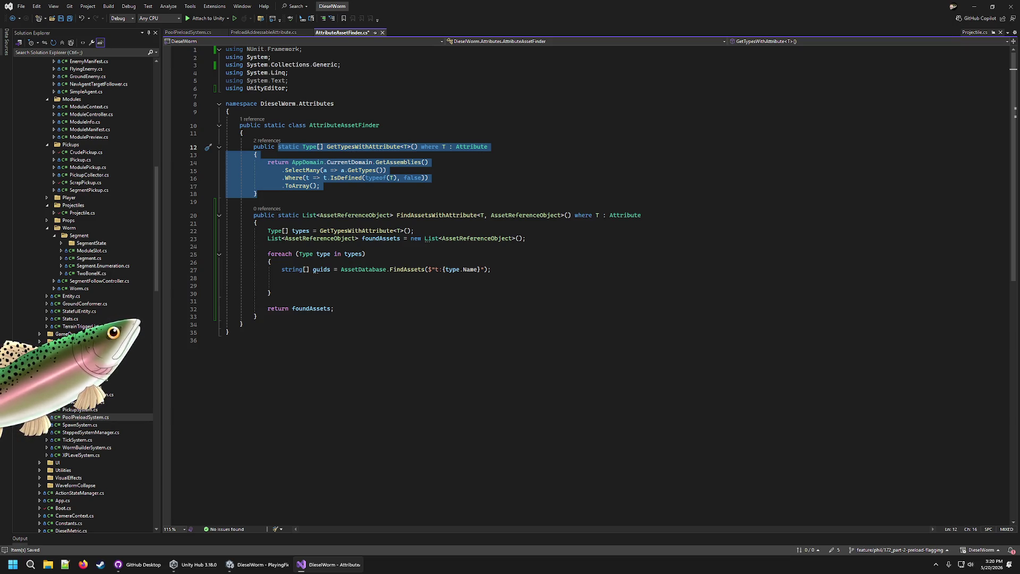
left_click(319, 286)
- Add a nested 'foreach (string guid in guids)' loop with its braces
type("foreach (string guid in guids) {")
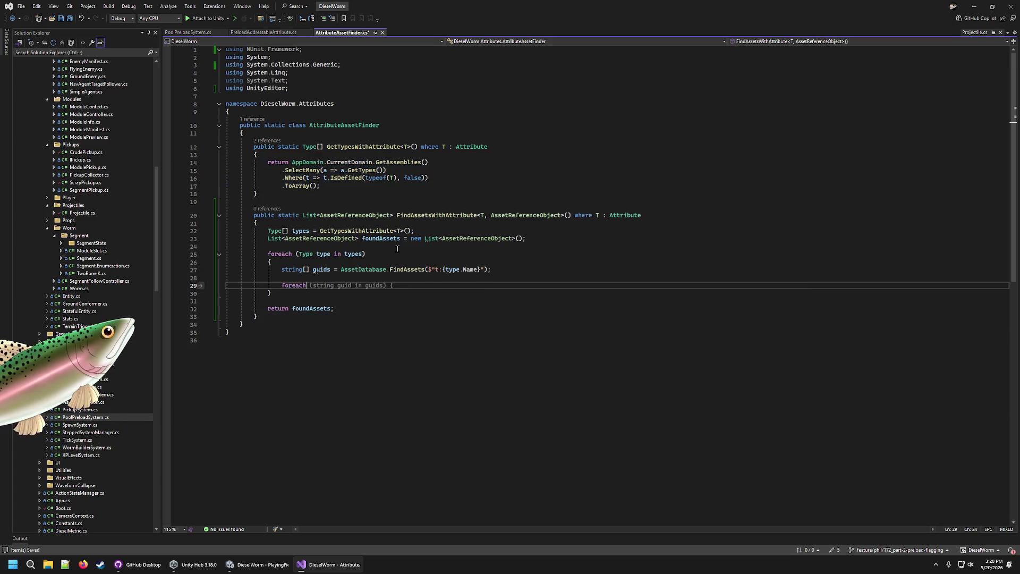
key("Return")
type("}")
key("Up")
key("Return")
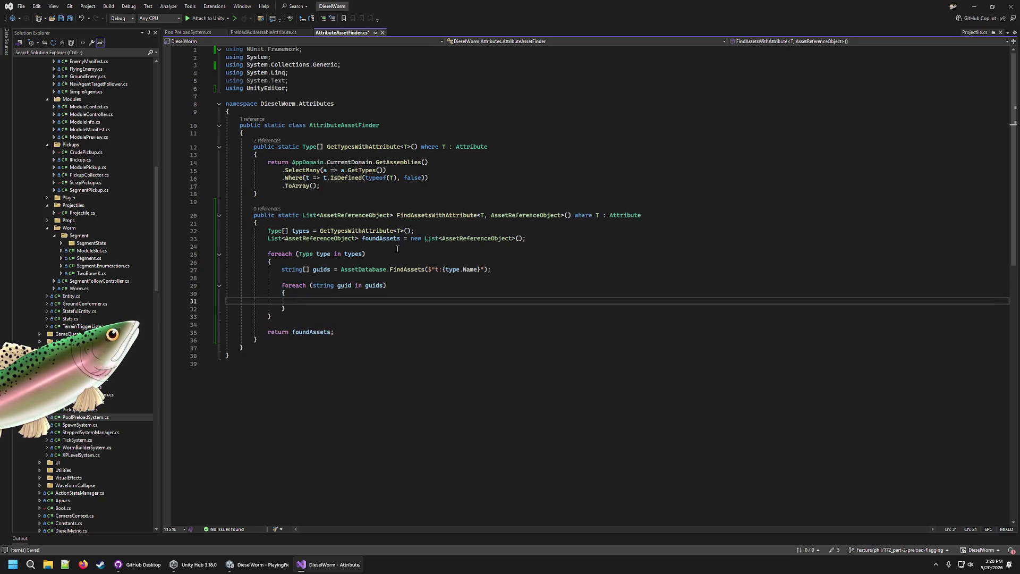
- Inside it, get each guid's path with AssetDatabase.GUIDToAssetPath
type("string path = AssetDatabase")
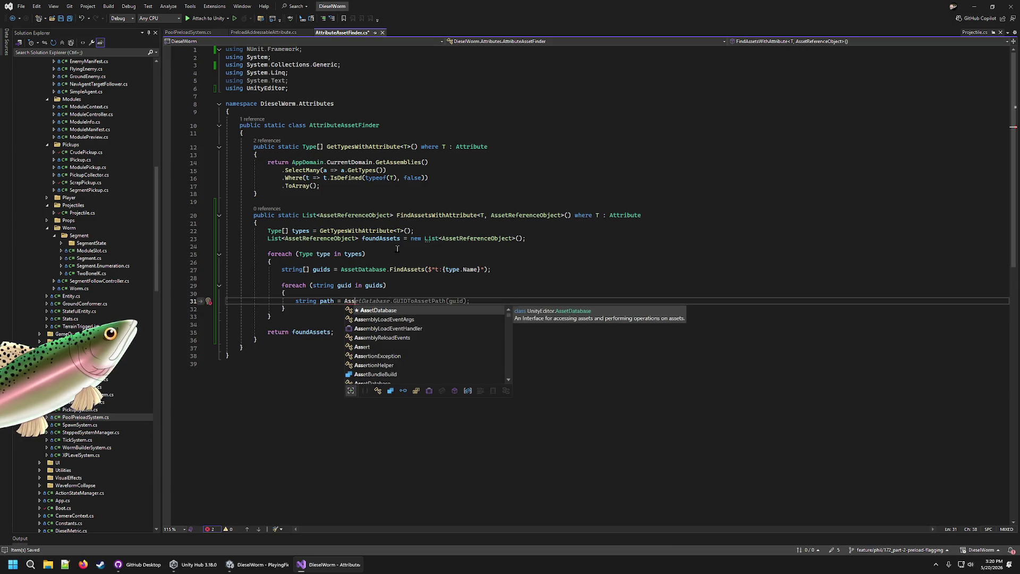
key("Tab")
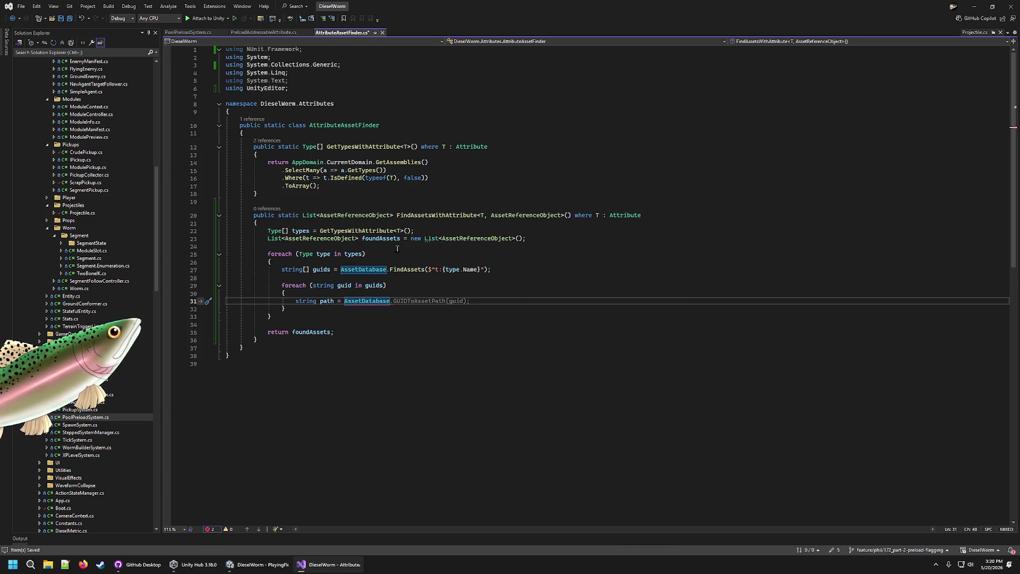
key("Tab")
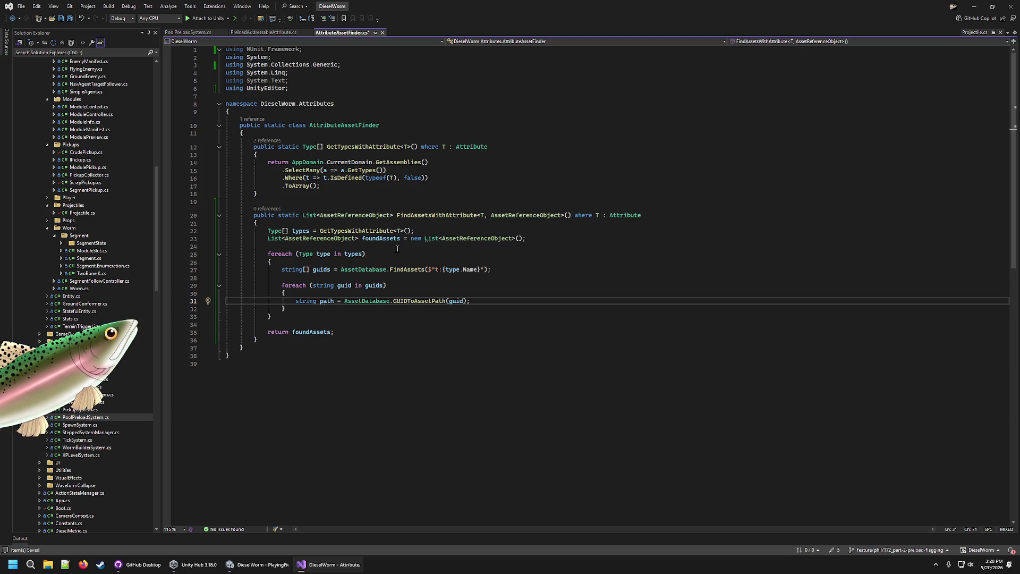
key("Return")
key("Return")
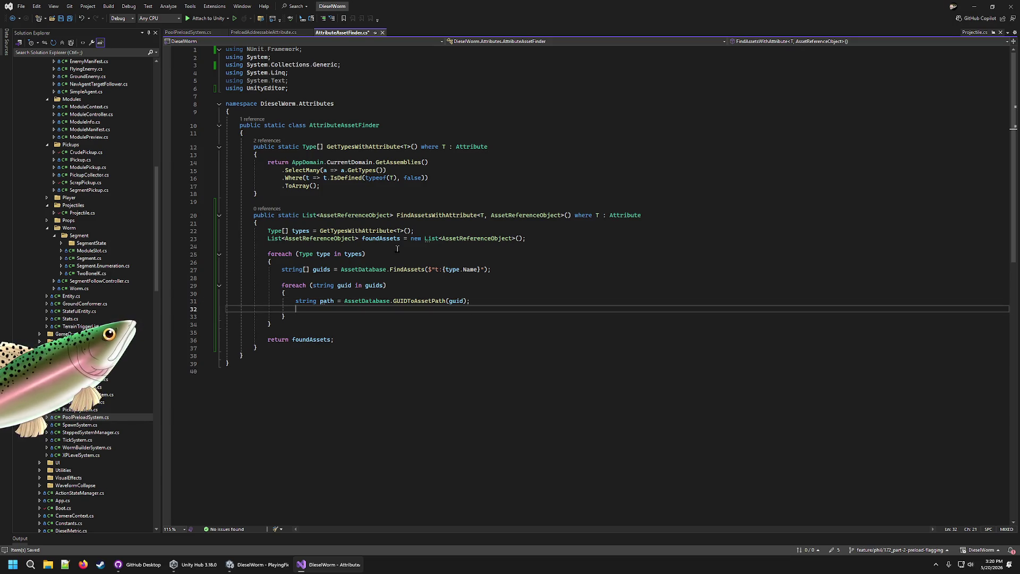
- Add 'TAsset asset = AssetDatabase.LoadAllAssetsAtPath(path);' below the path line
type("TAsset")
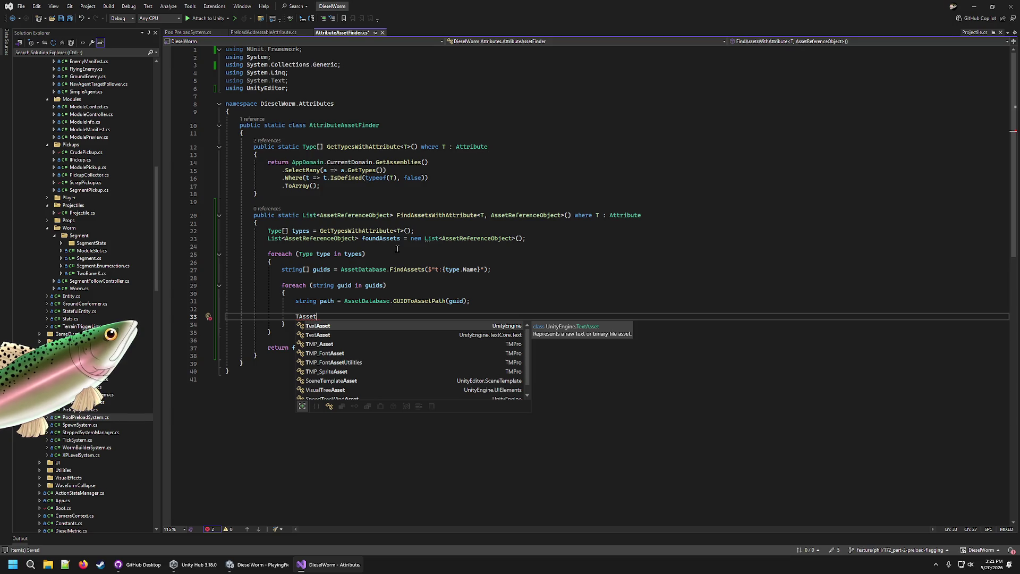
type(" asset = Ass")
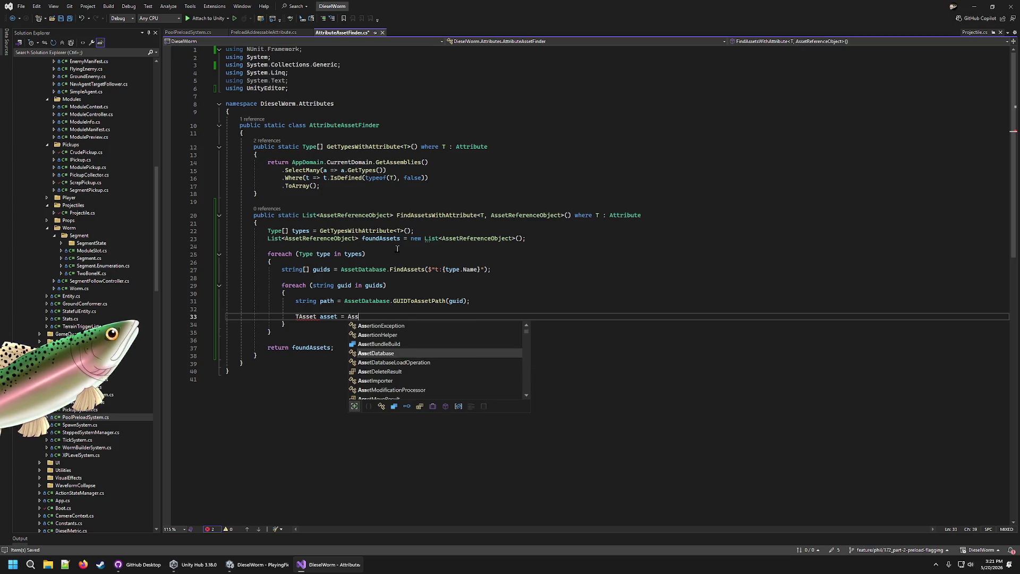
key("Tab")
type(".")
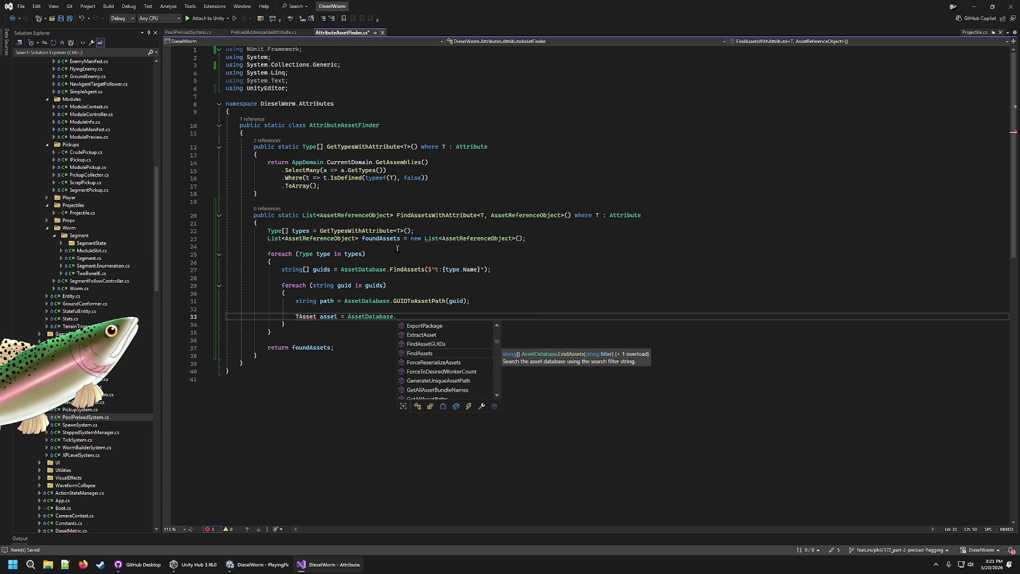
key("Down")
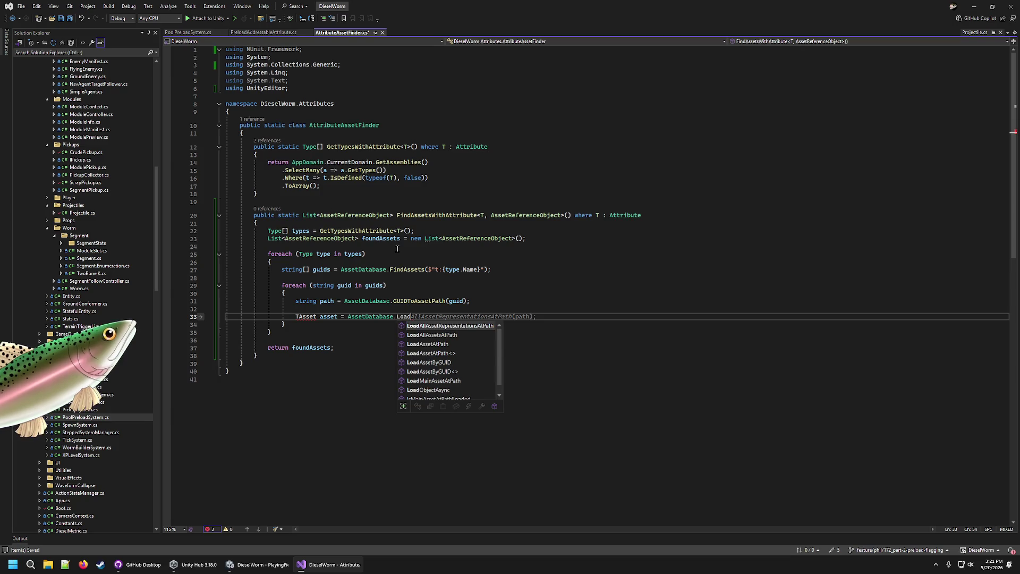
type("(")
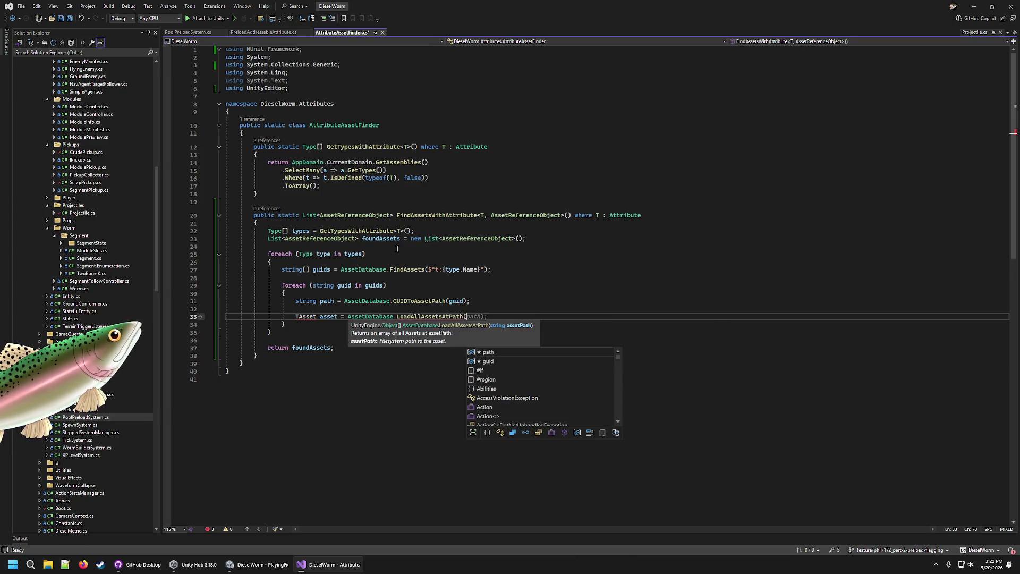
key("Tab")
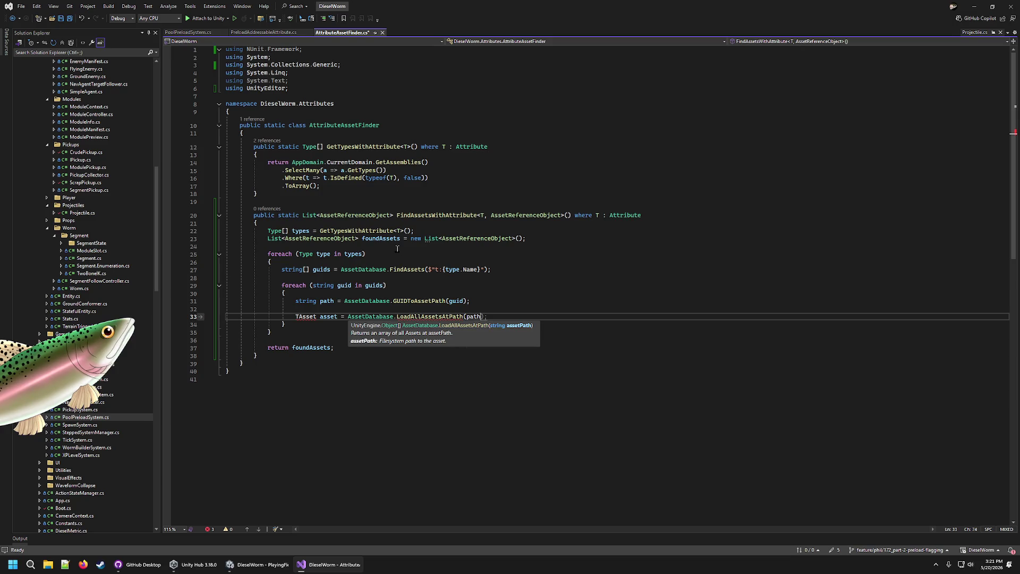
type(");")
key("Return")
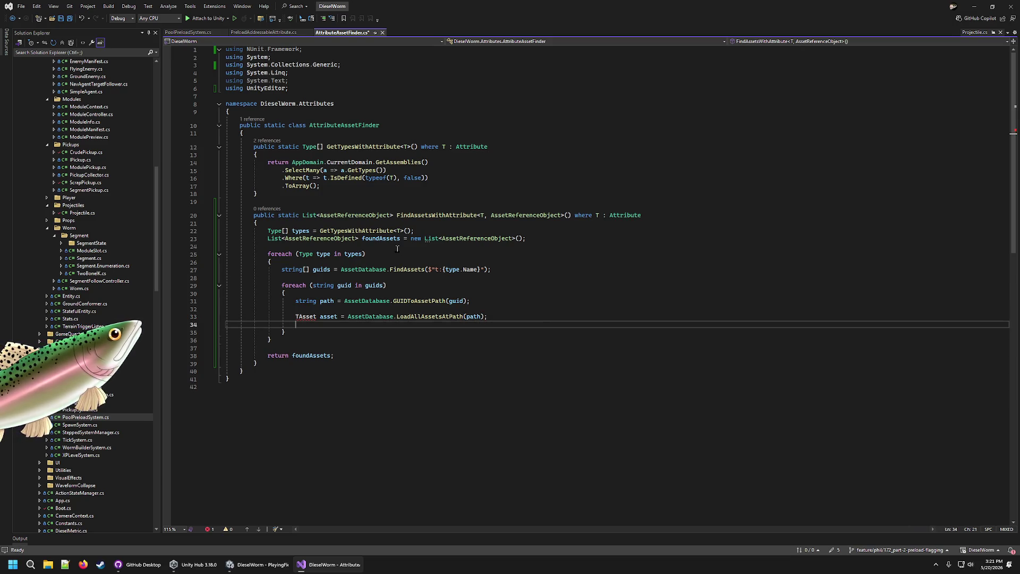
- Check the suggested fixes for the unknown TAsset type without applying any
mouse_move(302, 319)
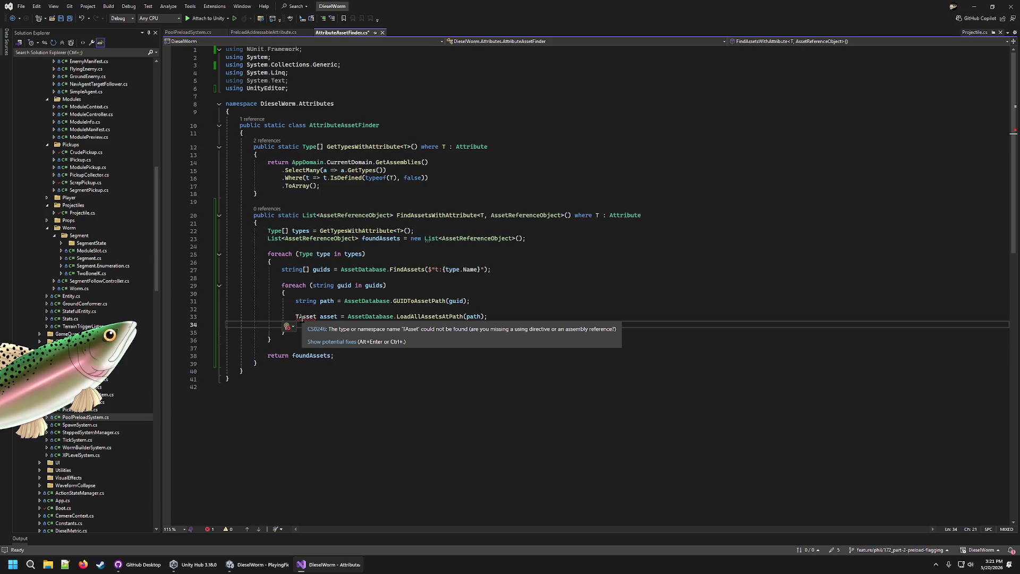
right_click(301, 316)
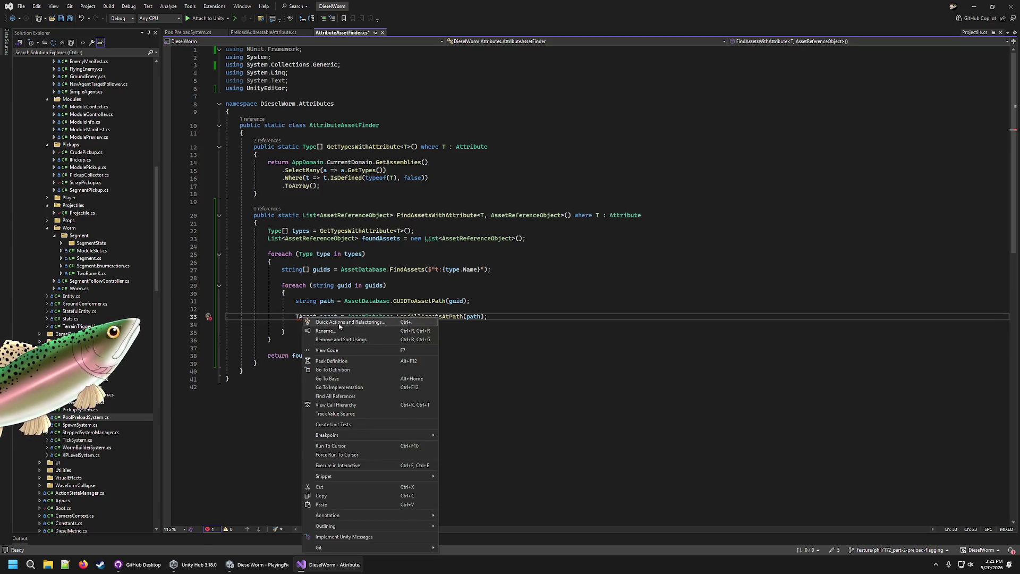
left_click(339, 325)
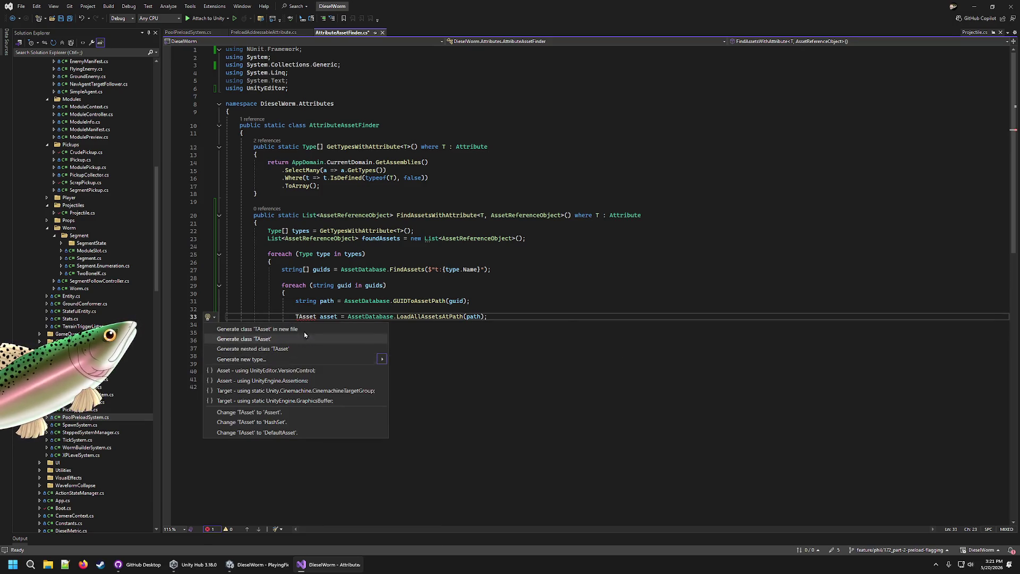
left_click(336, 285)
left_click(315, 316)
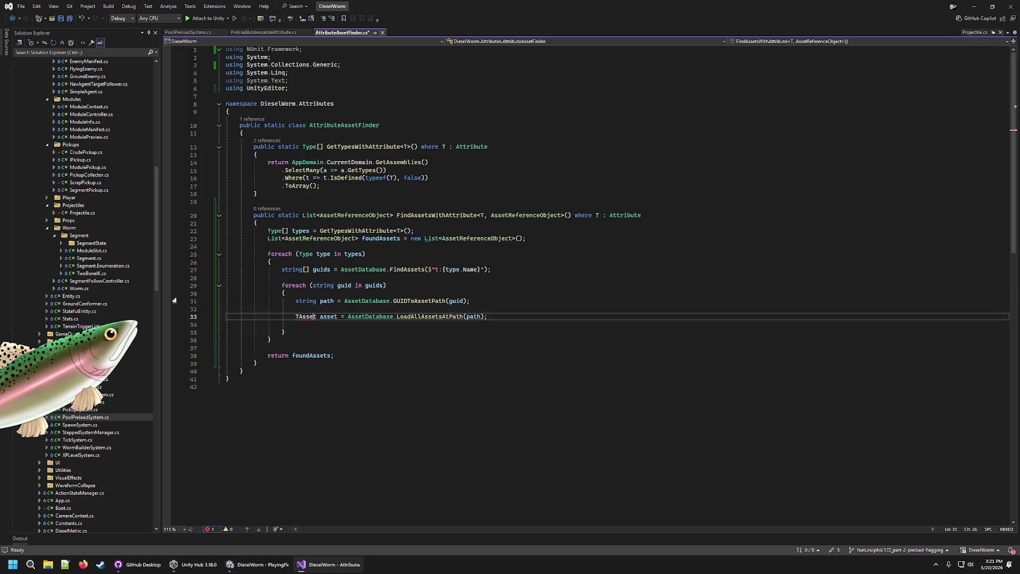
left_click_drag(481, 270, 272, 262)
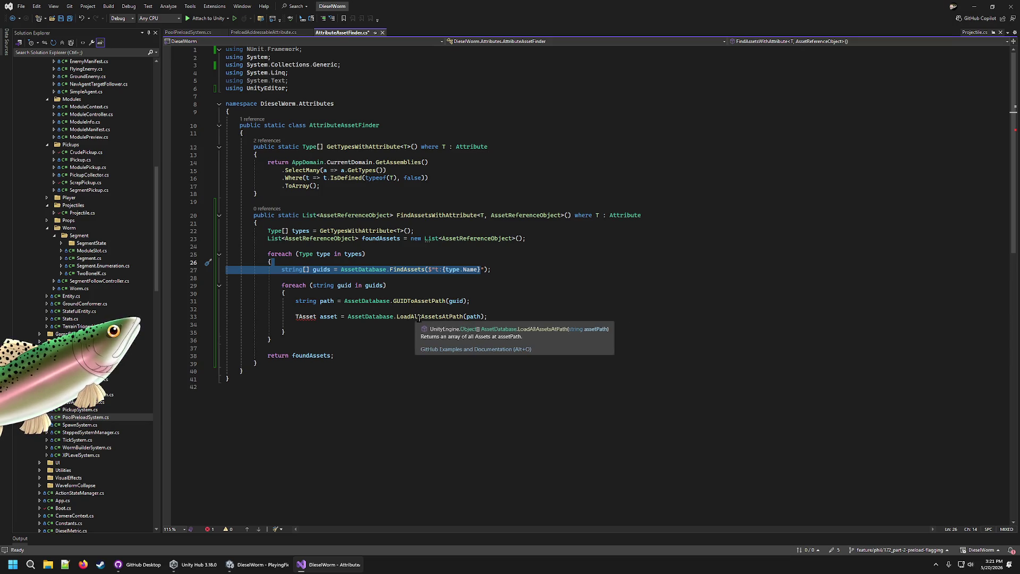
- Correct the call to LoadAssetAtPath(path) and select the TAsset type name
left_click(435, 316)
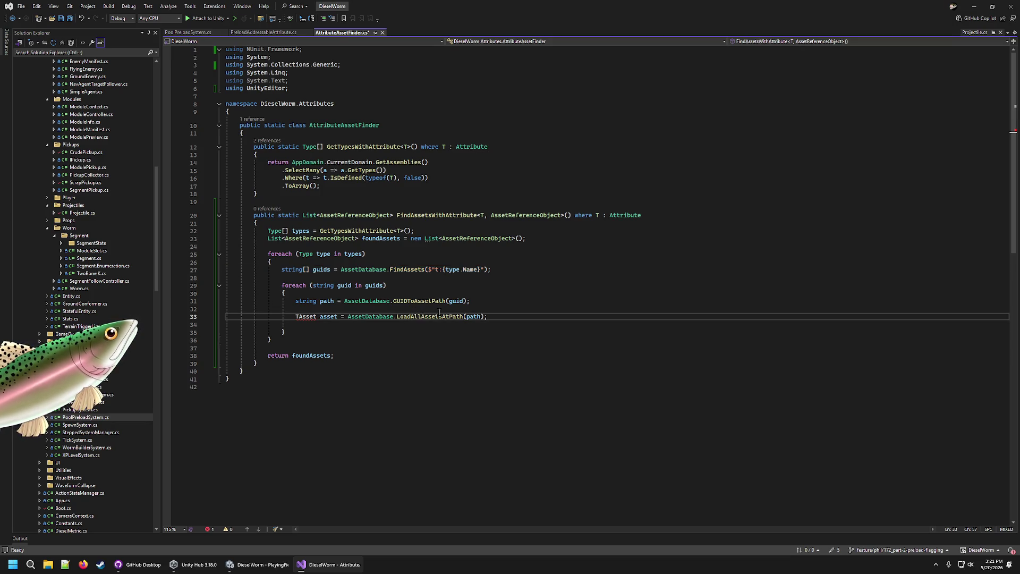
key("BackSpace")
key("BackSpace")
key("BackSpace")
key("Right")
key("Right")
key("Right")
key("BackSpace")
left_click(457, 290)
mouse_move(415, 320)
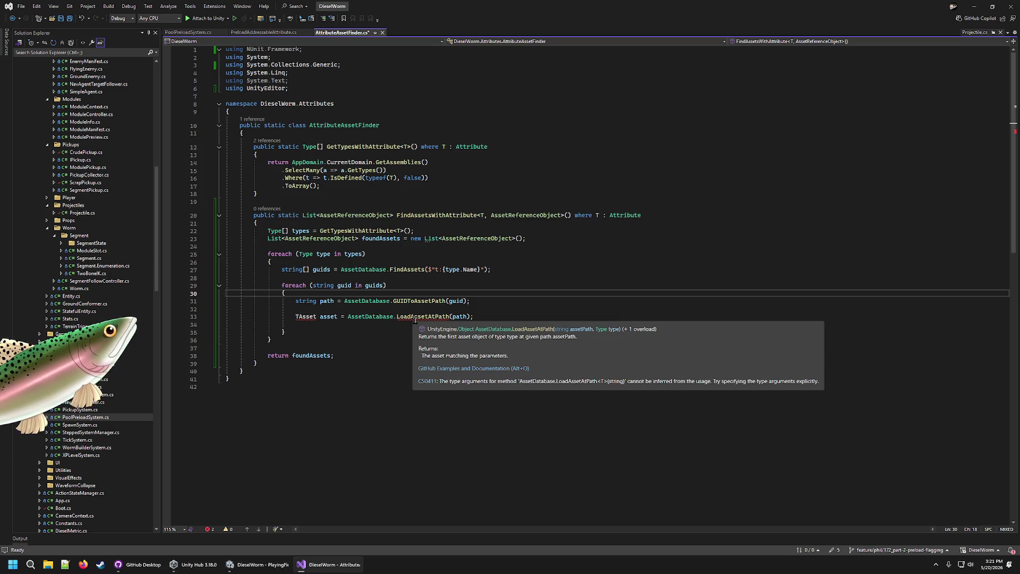
left_click(303, 324)
double_click(303, 317)
- Replace TAsset with UnityEngine.Object as the asset variable's type
type("UnityE")
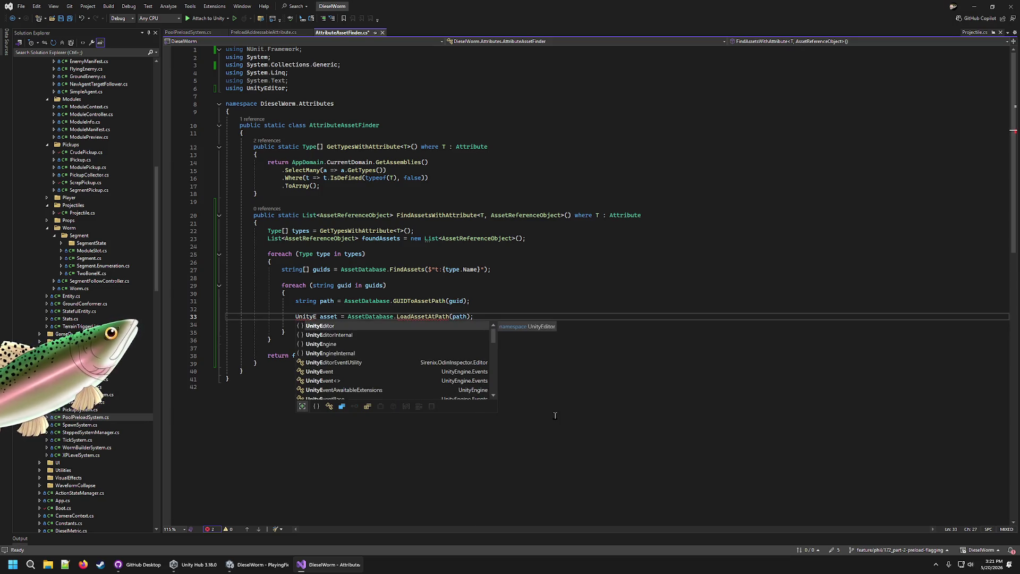
type("ngine.Ob")
key("Tab")
key("End")
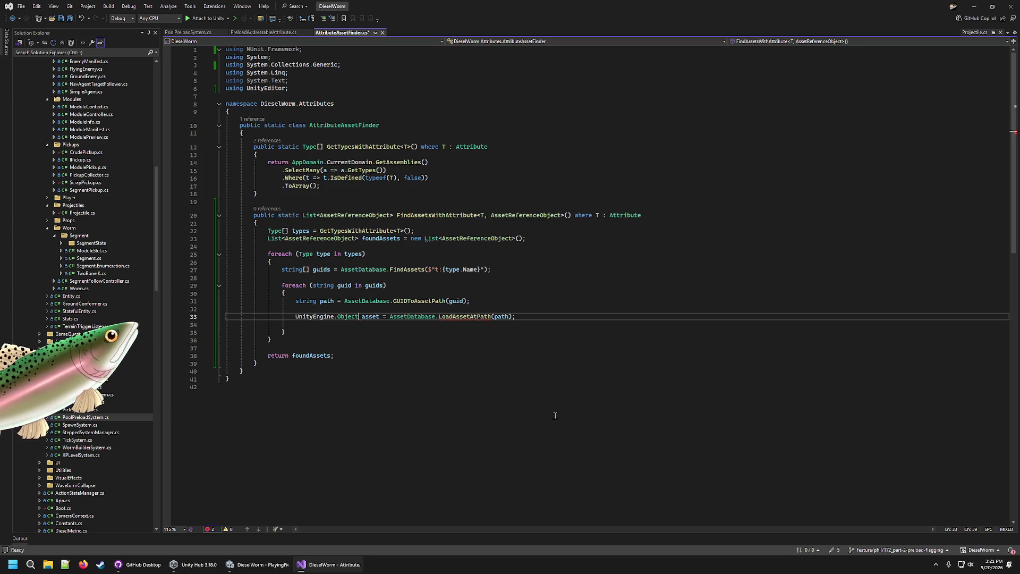
key("Return")
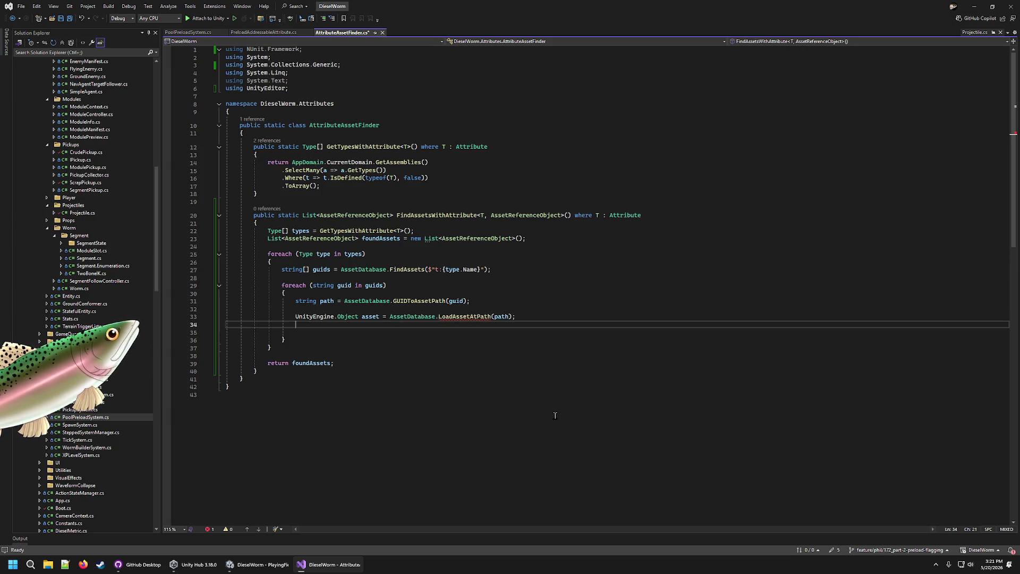
- Pass AssetReferenceObject as a second LoadAssetAtPath argument instead of a generic type argument
mouse_move(463, 316)
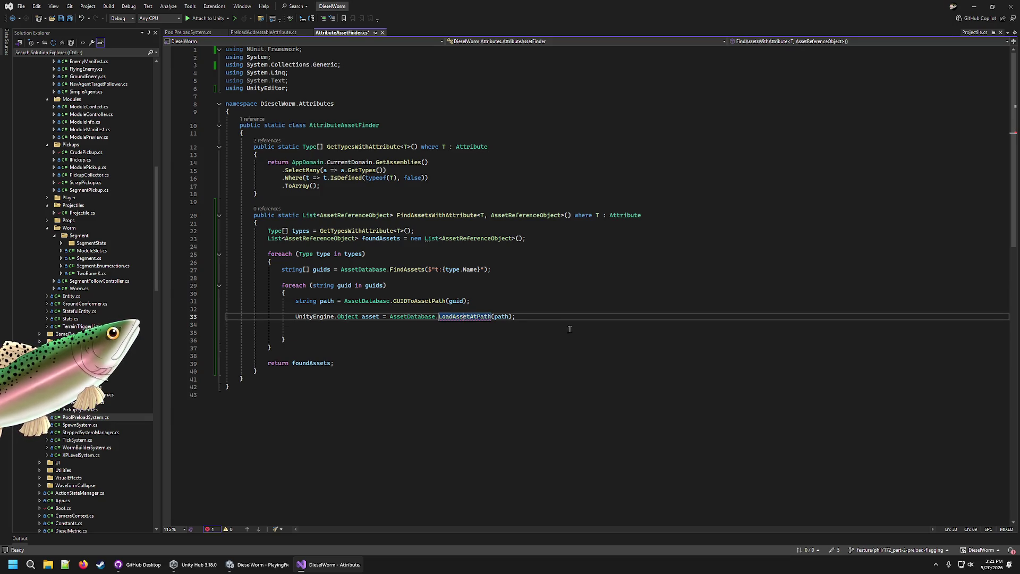
key("shift+Down")
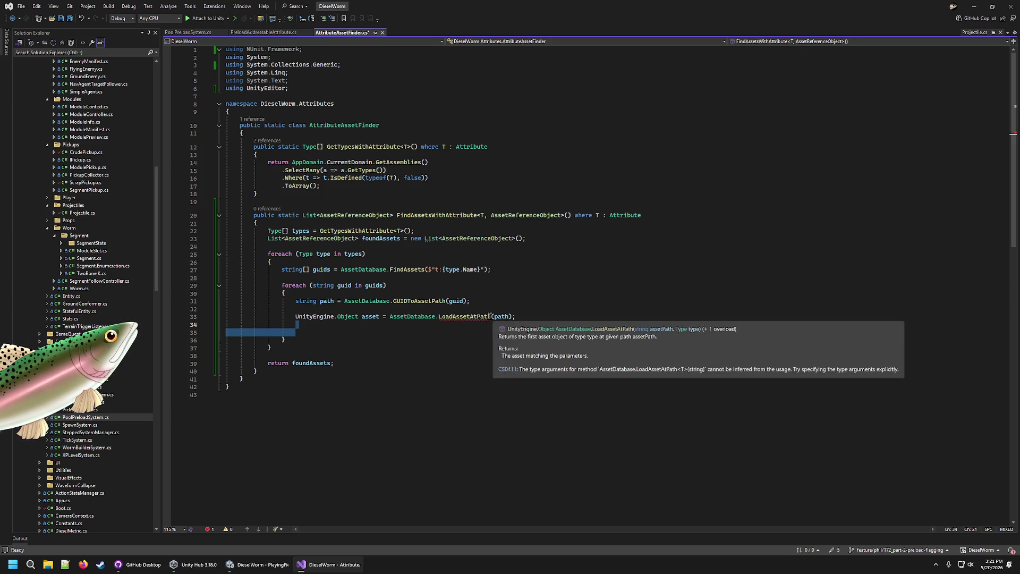
left_click(503, 318)
type("<>")
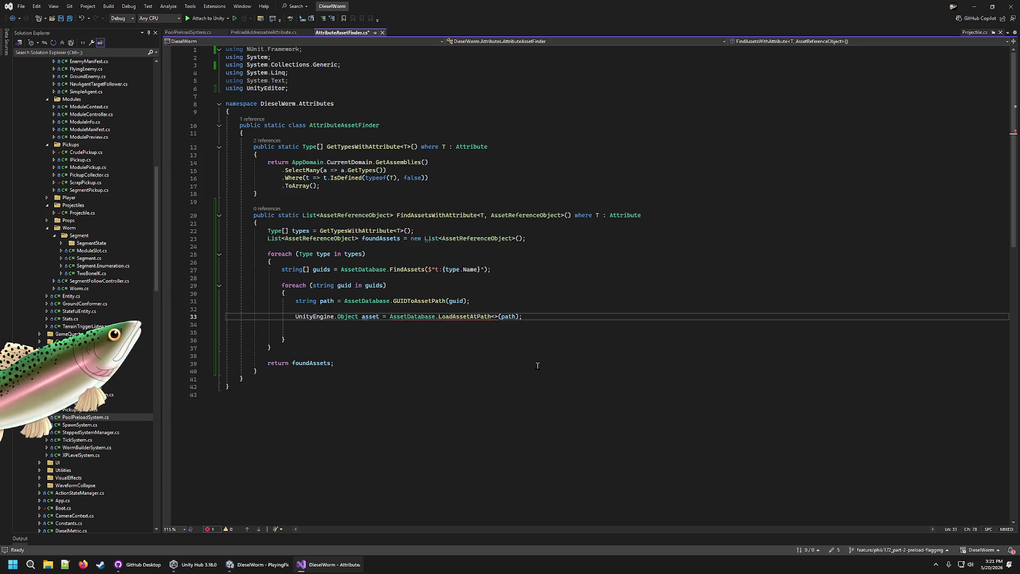
type("Asse")
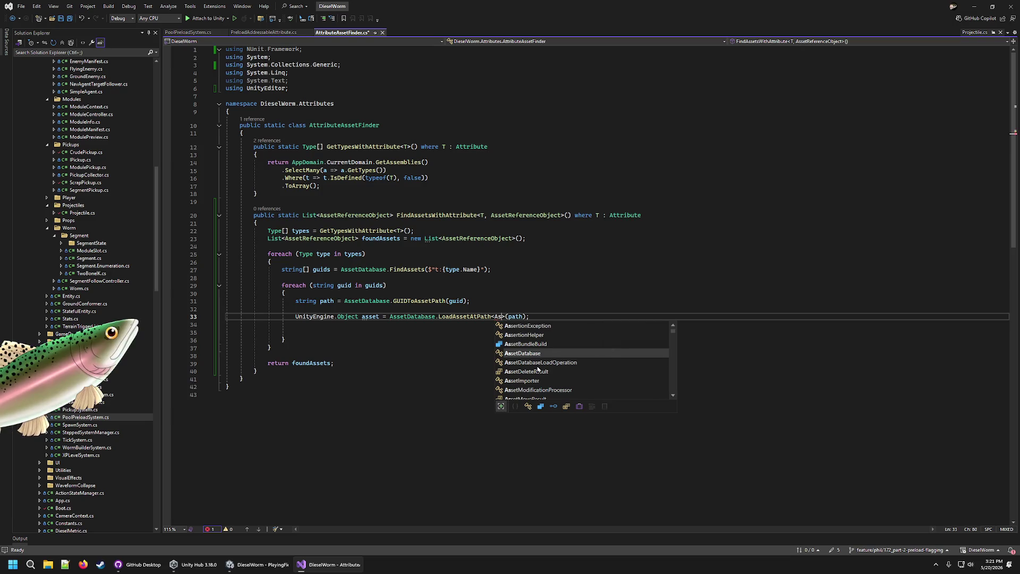
type("tReferenceO")
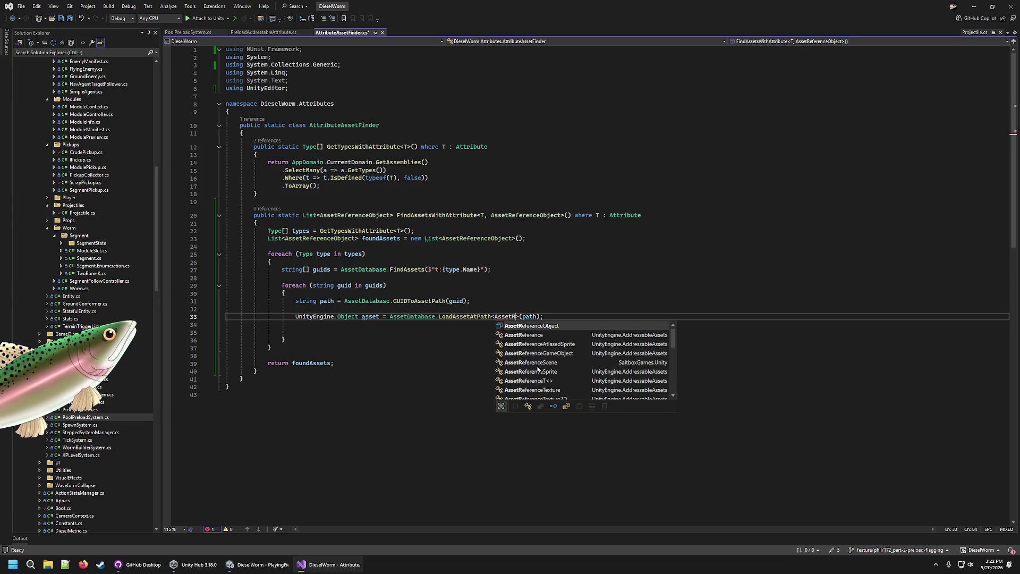
key("Tab")
mouse_move(545, 316)
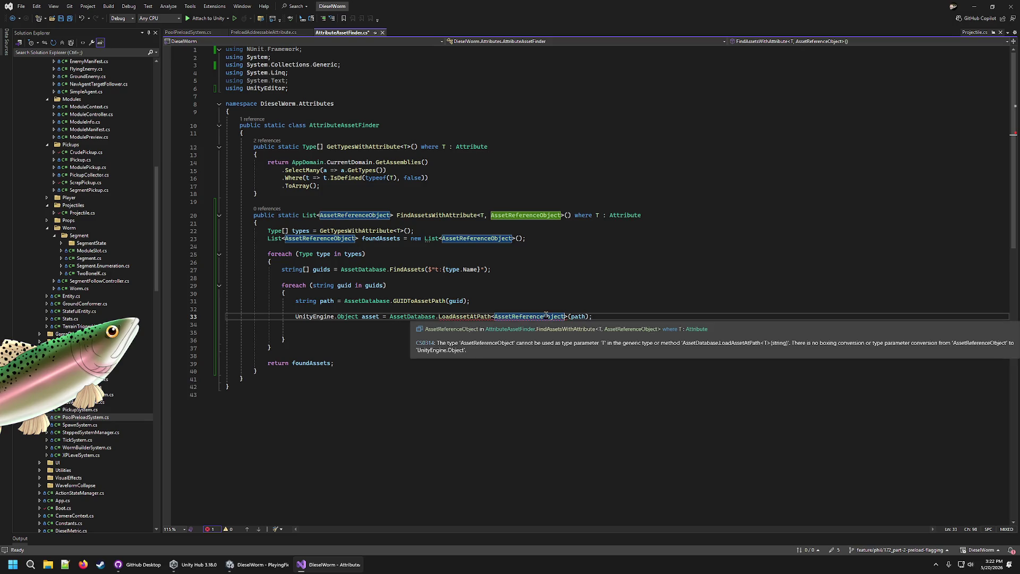
key("ctrl+z")
key("Right")
key("Right")
key("Right")
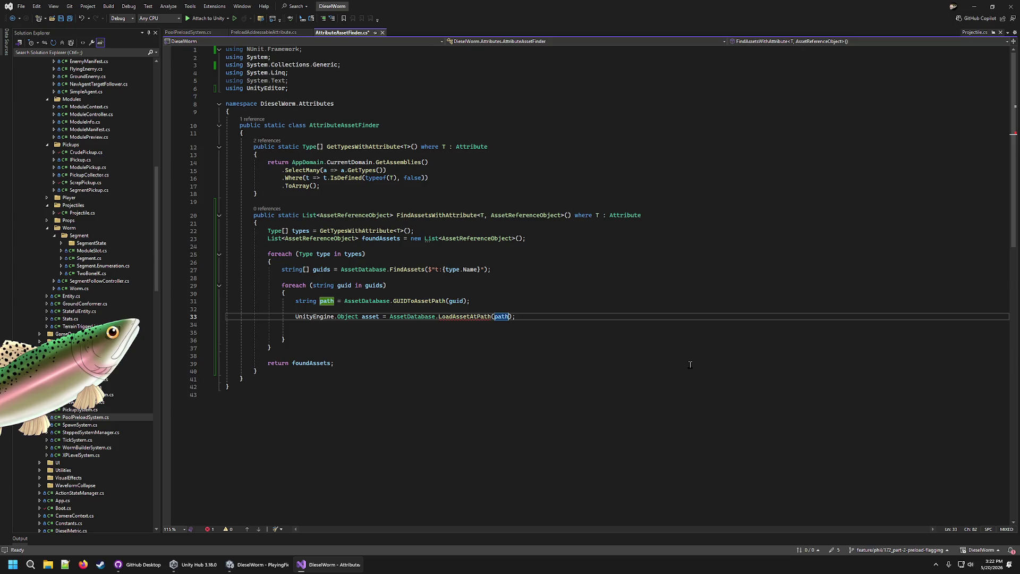
type(", AssetReferenceObject")
left_click(531, 278)
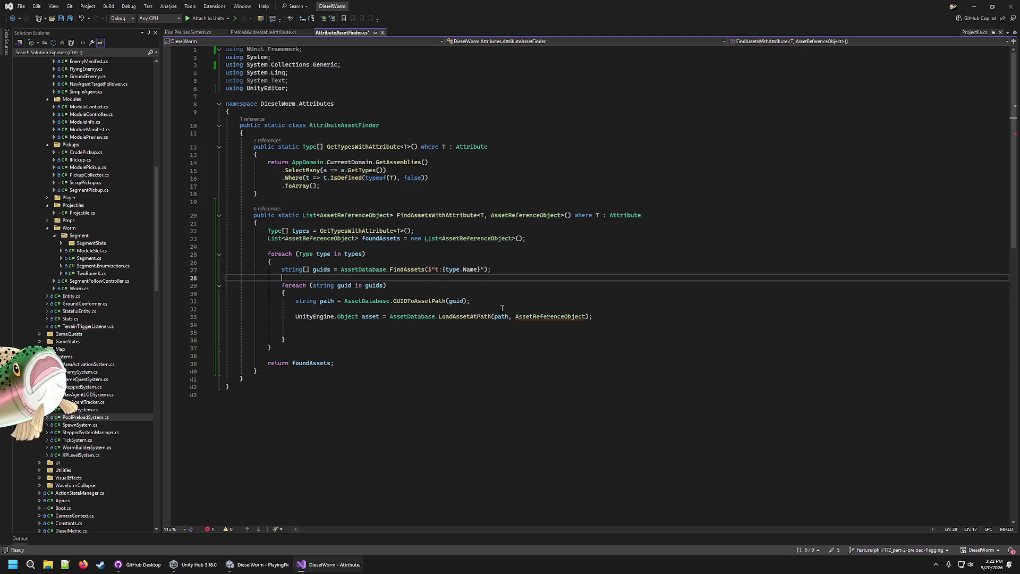
- Wrap that argument as typeof(AssetReferenceObject) on line 33
left_click(530, 318)
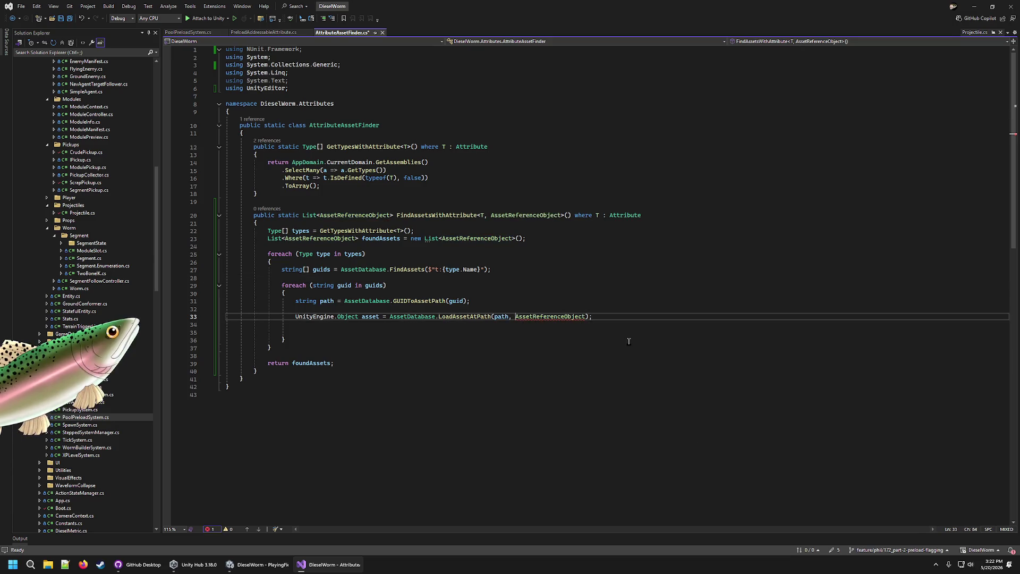
type("ty")
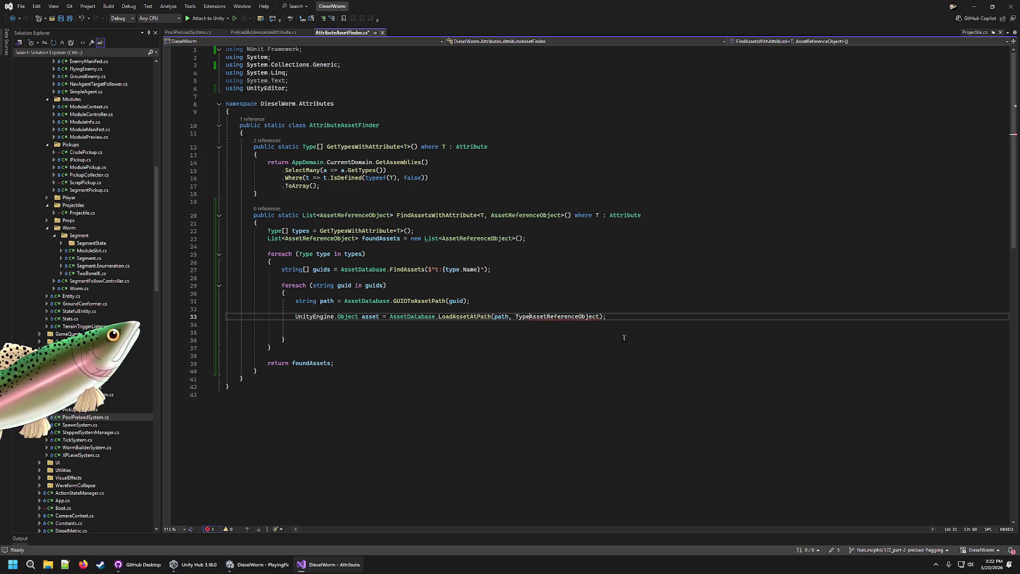
type("peof(")
key("ctrl+Right")
type(")")
key("Down")
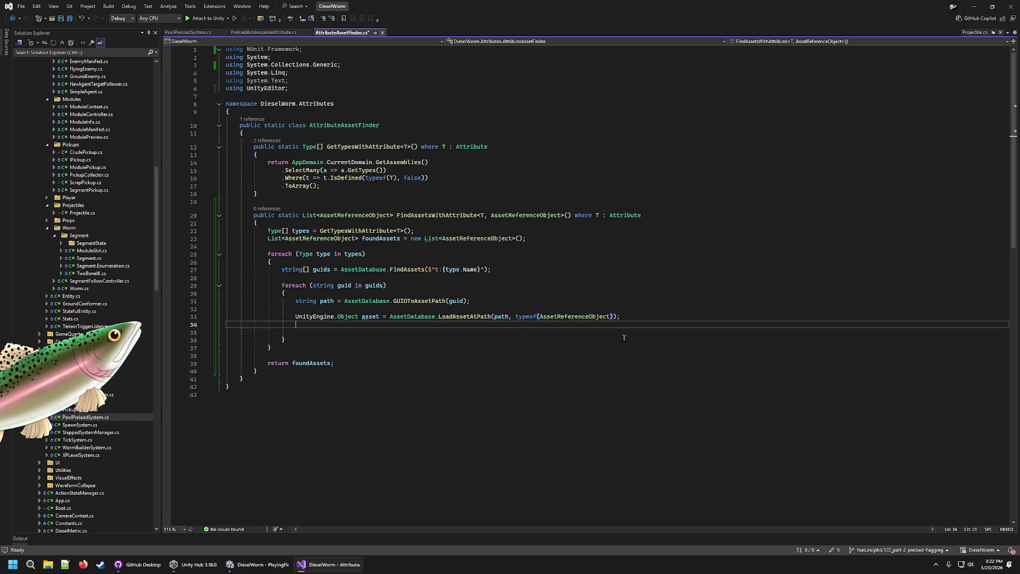
left_click(375, 317)
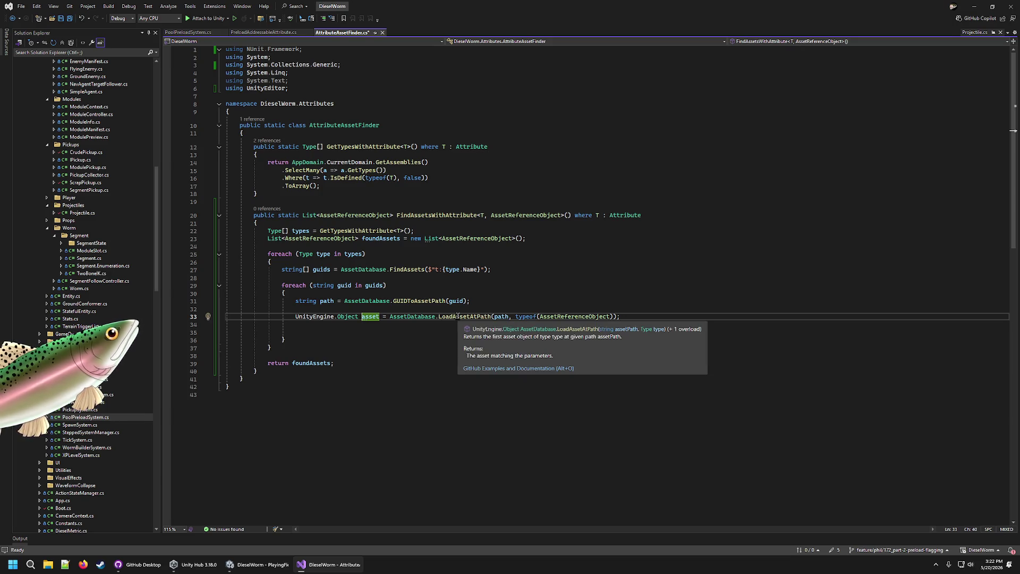
- On line 35, add 'if (asset != null)' wrapping foundAssets.Add(asset);
left_click(370, 326)
left_click(365, 332)
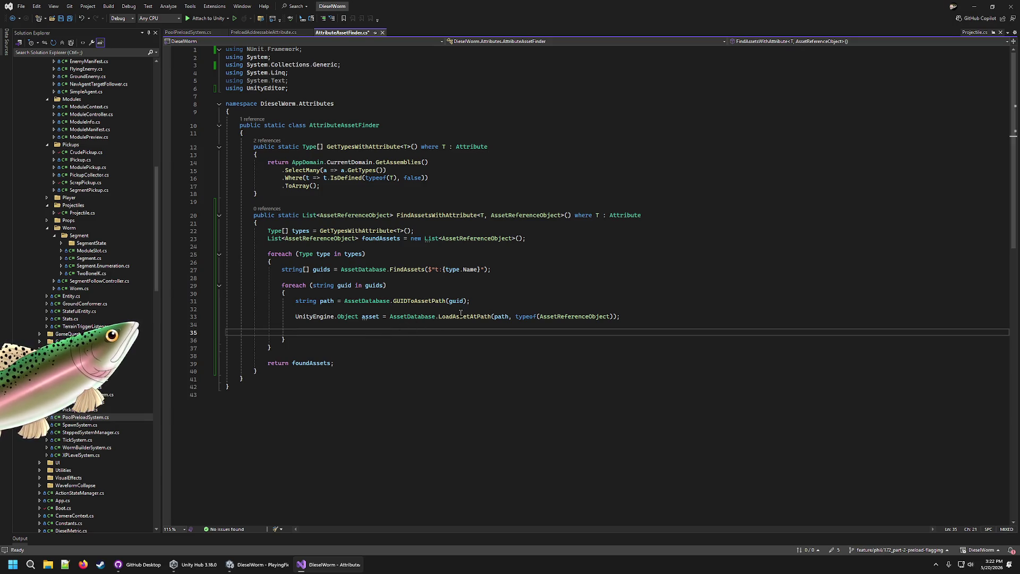
mouse_move(458, 317)
type("if (asset != null) {")
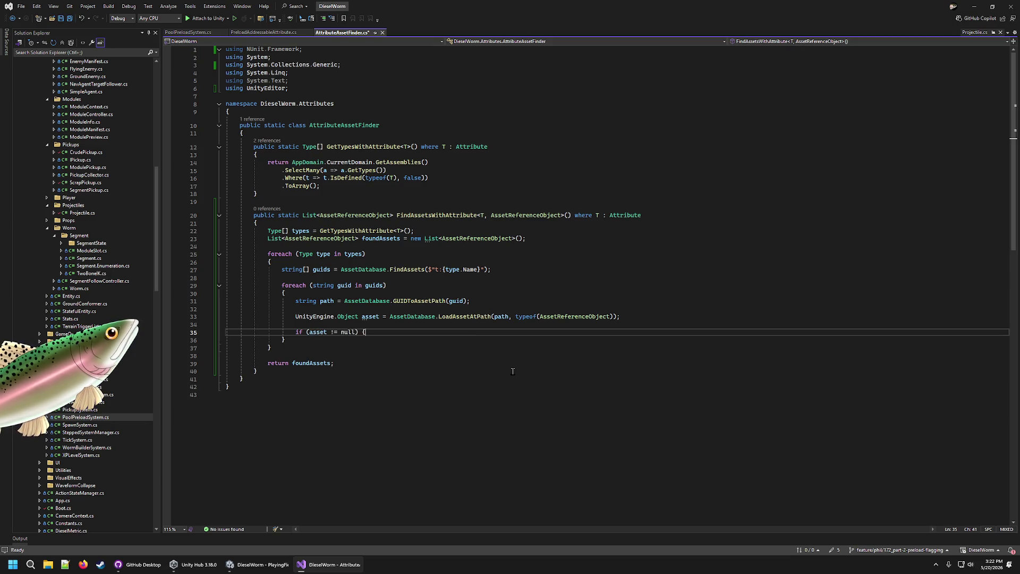
key("Return")
type("}")
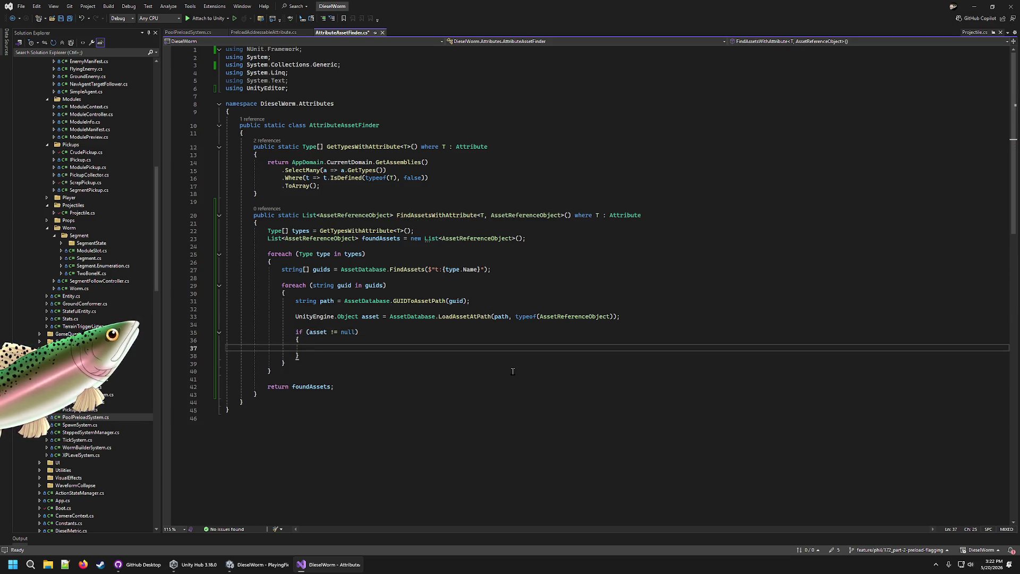
type("found")
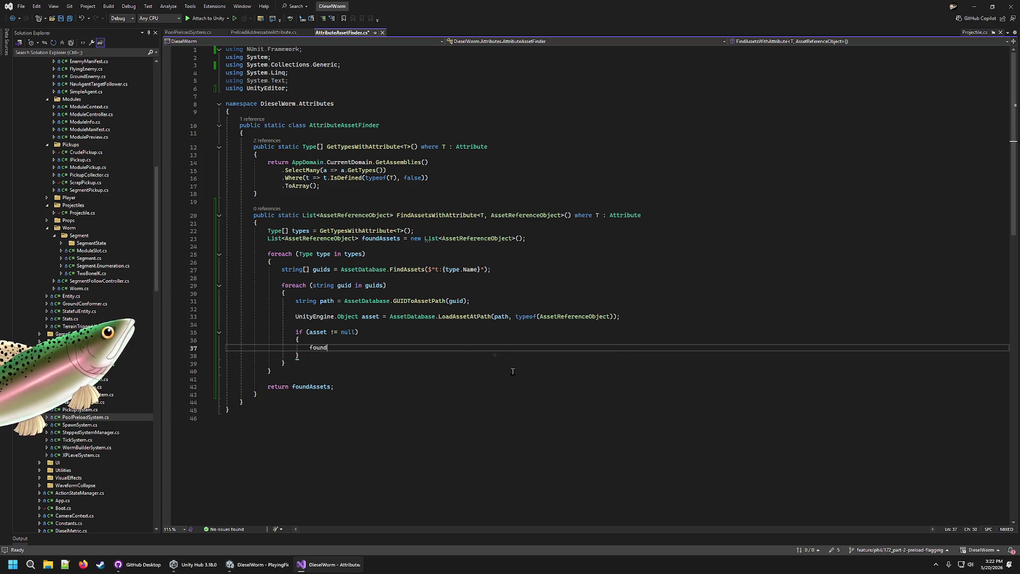
type("Assets.Add(ass")
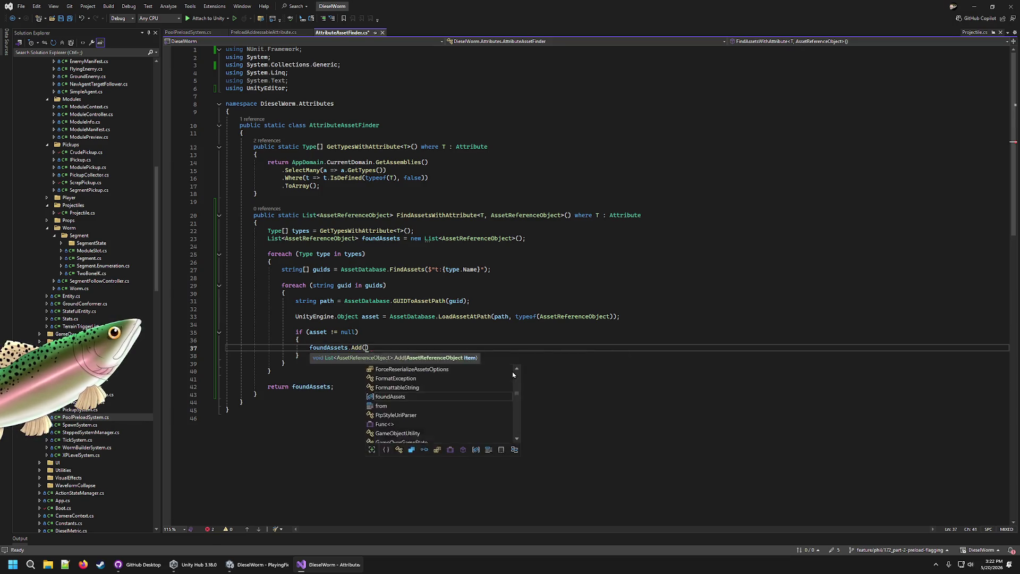
type(");")
key("Up")
key("Up")
key("Up")
mouse_move(370, 346)
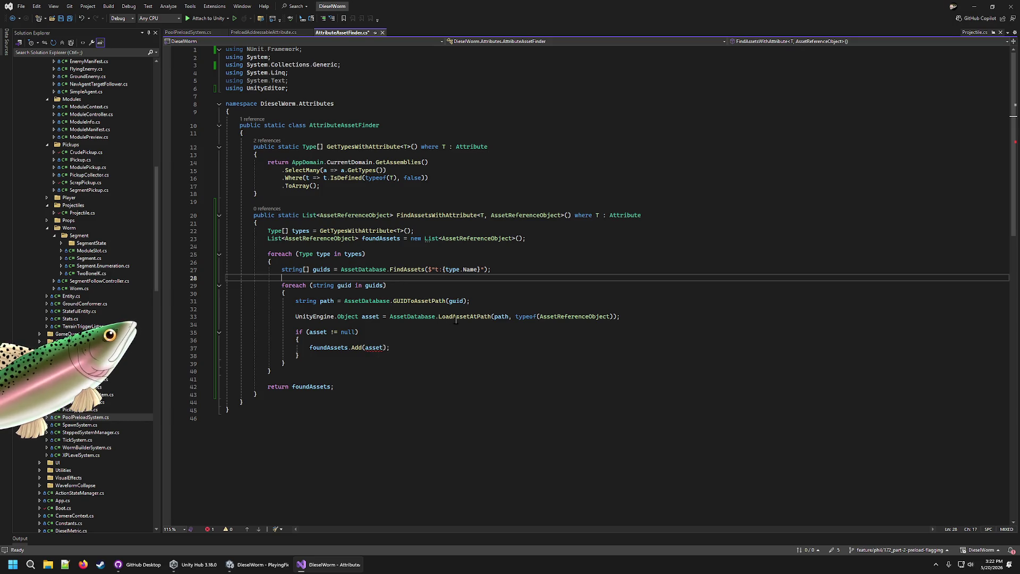
left_click(261, 32)
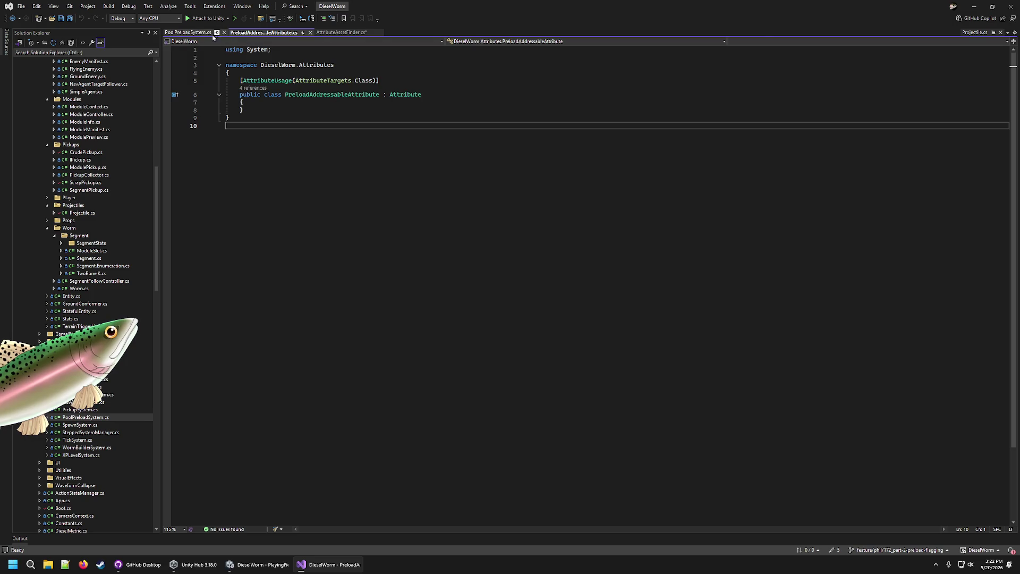
left_click(188, 33)
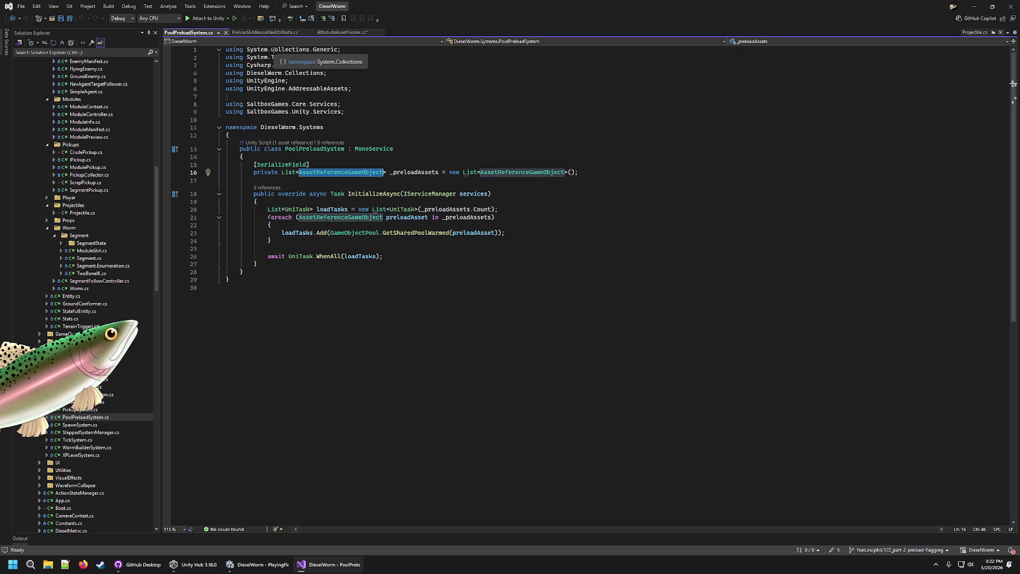
left_click(345, 33)
left_click(399, 359)
left_click(397, 351)
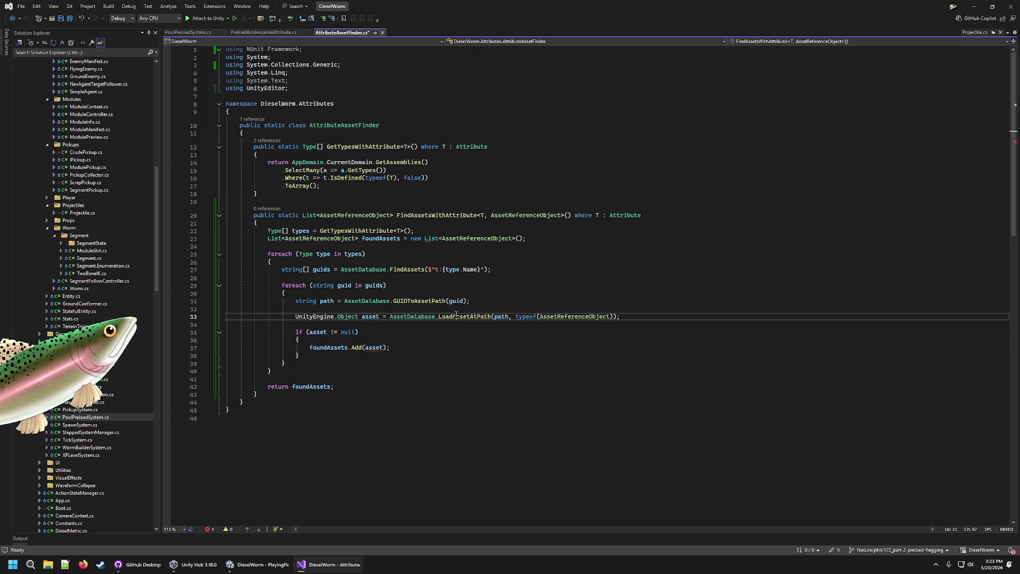
double_click(455, 316)
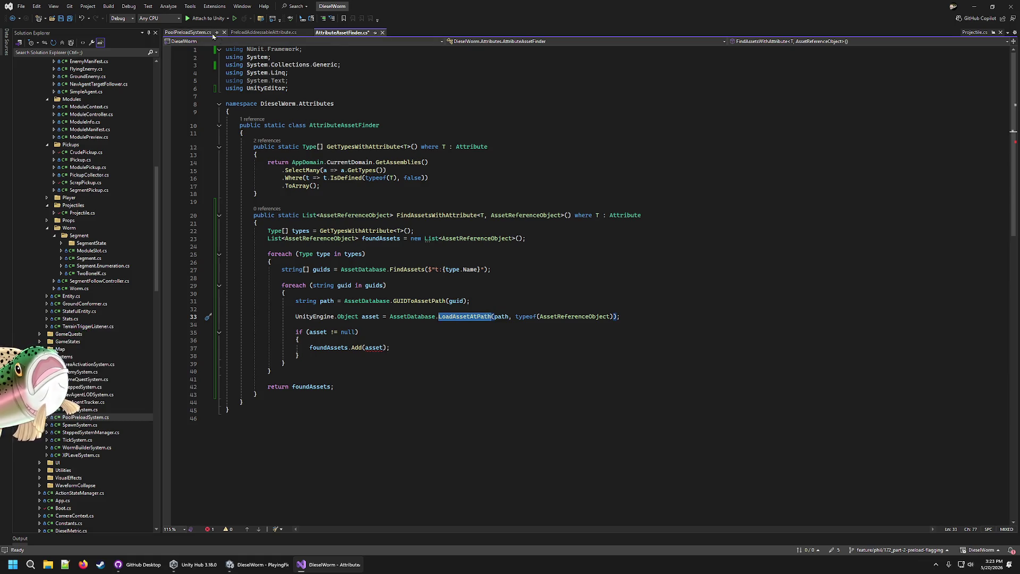
left_click(184, 34)
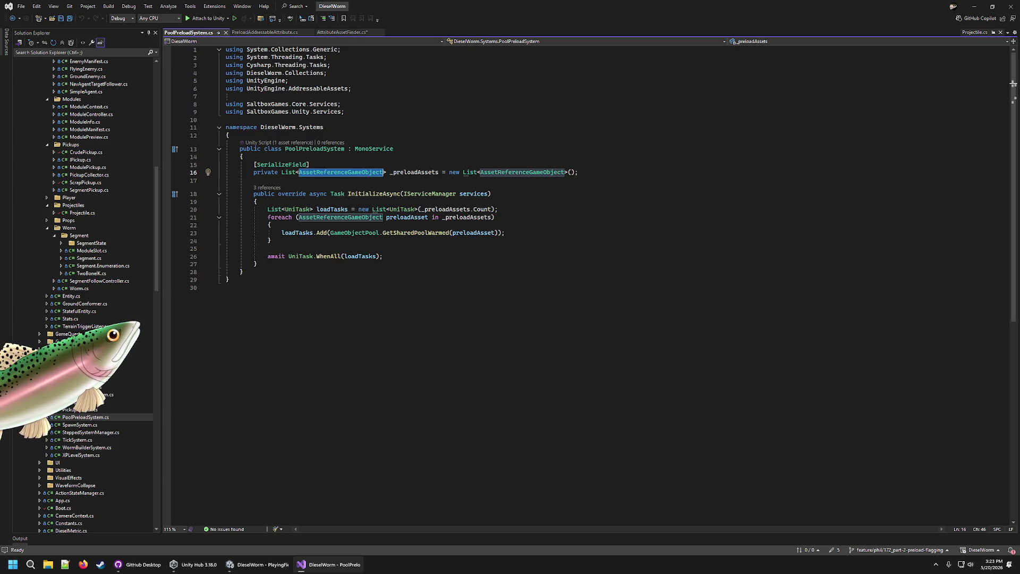
key("alt+Tab")
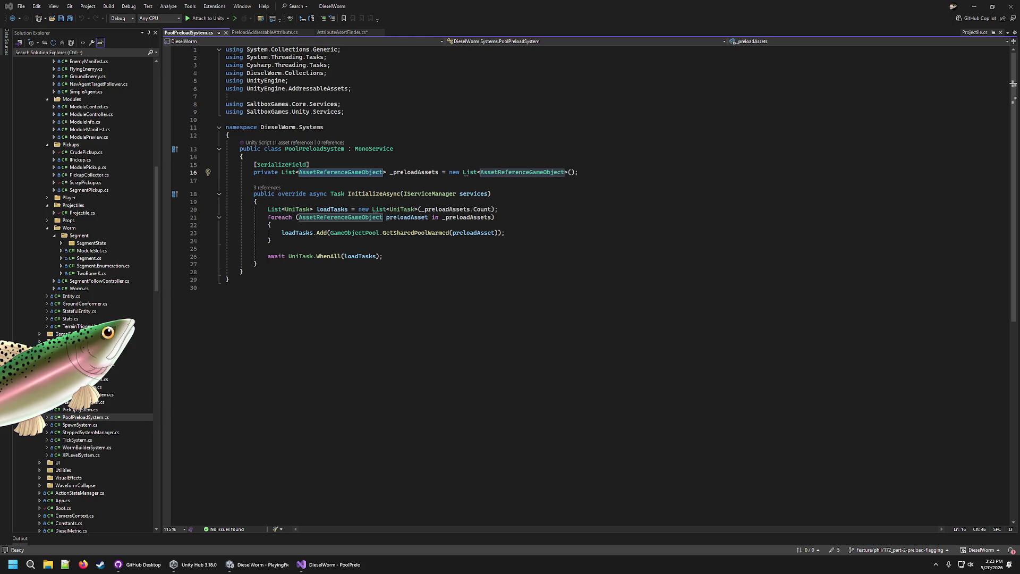
left_click(778, 180)
left_click(594, 173)
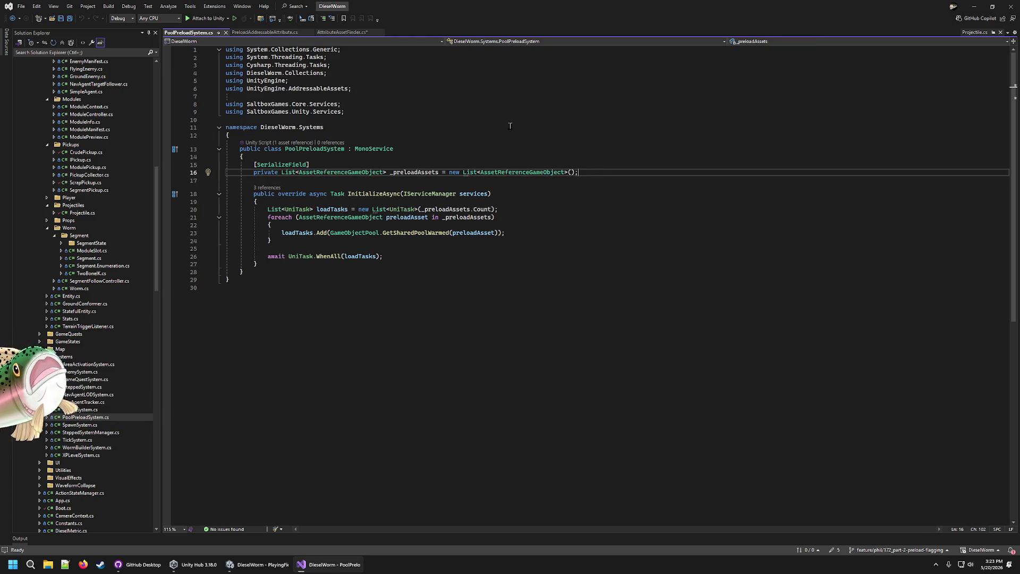
left_click(343, 33)
left_click(476, 164)
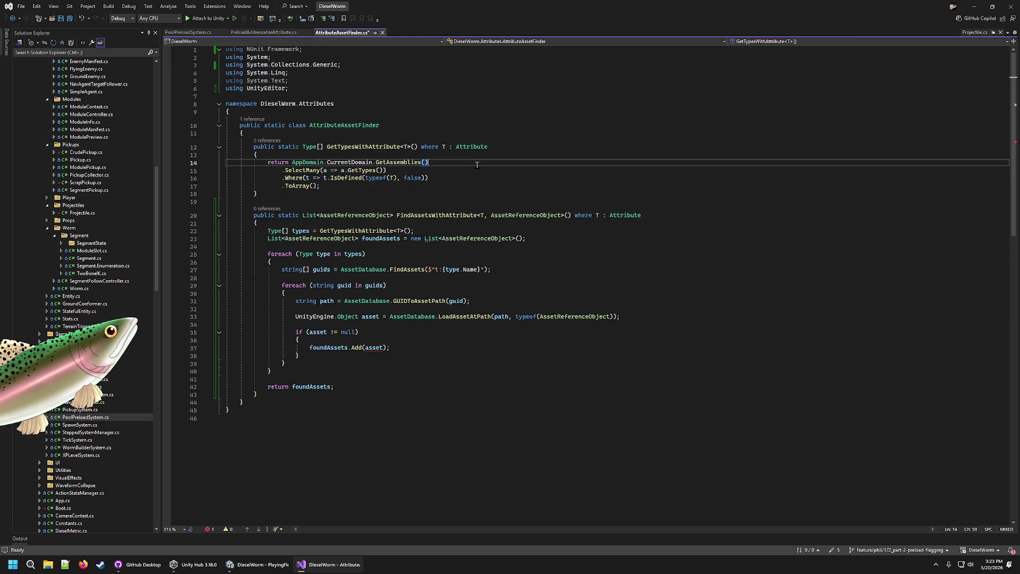
- Comment out line 37's foundAssets.Add(asset) and save AttributeAssetFinder.cs
left_click(558, 348)
key("ctrl+k")
key("ctrl+c")
key("ctrl+s")
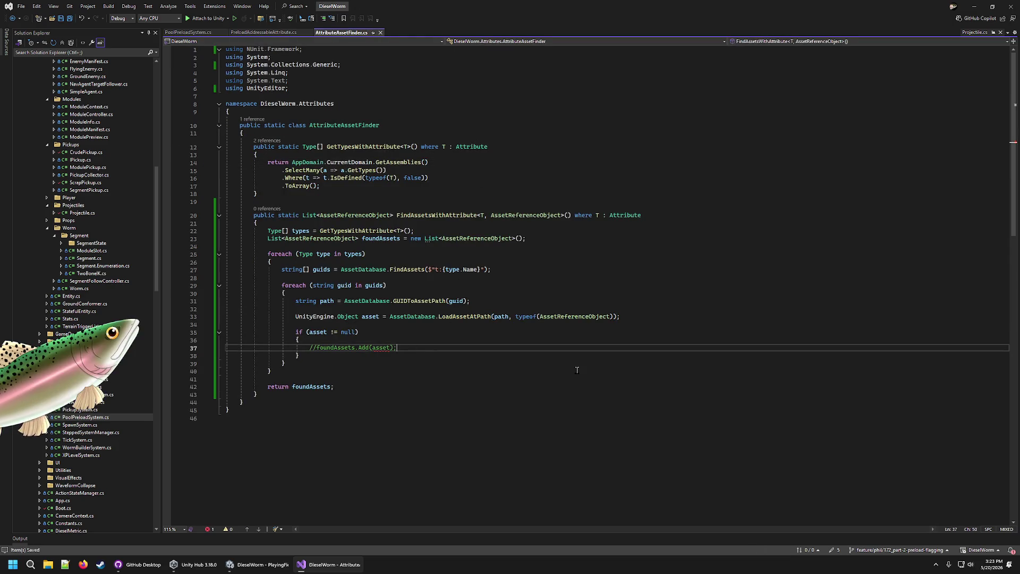
left_click(586, 75)
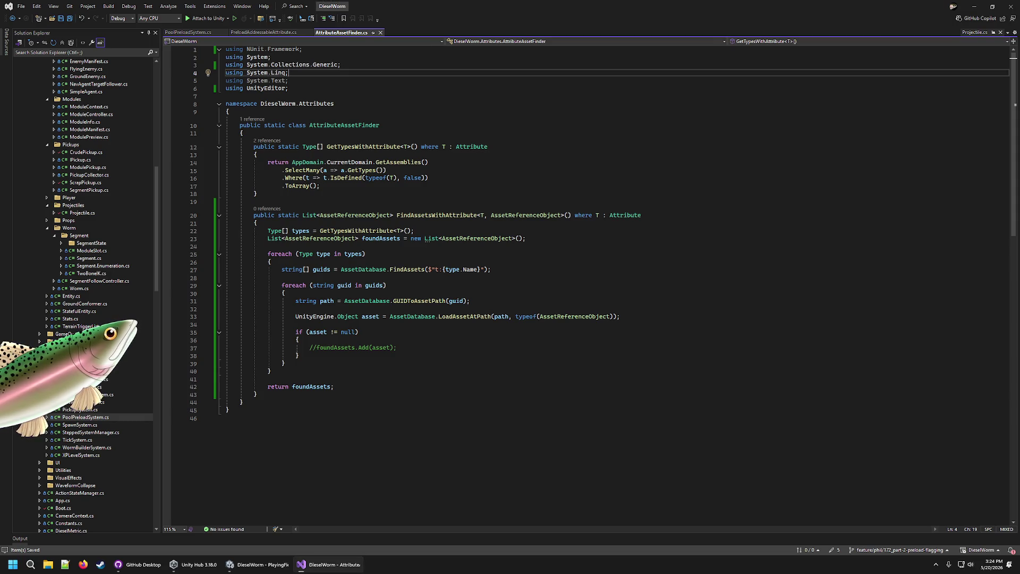
left_click(742, 371)
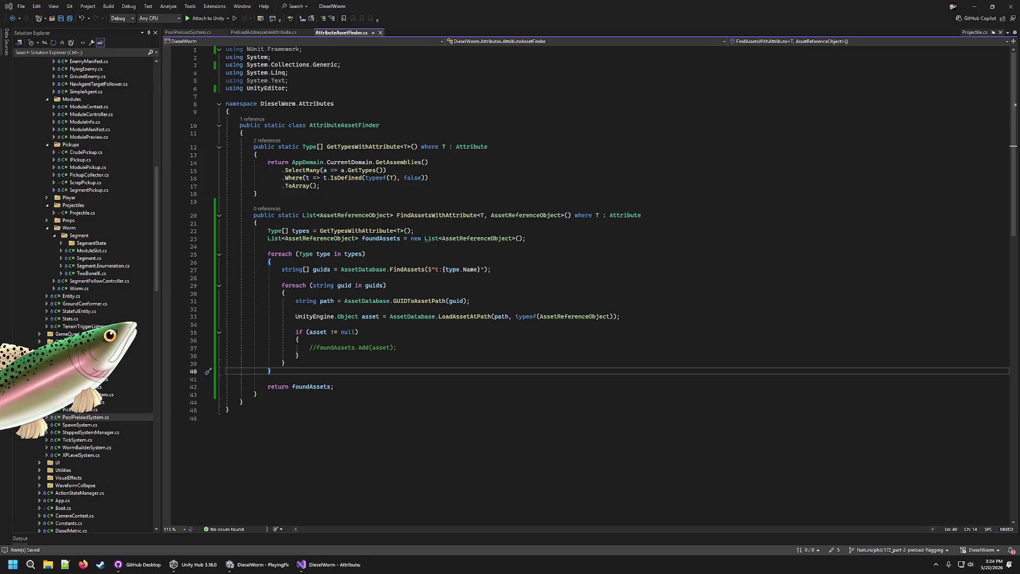